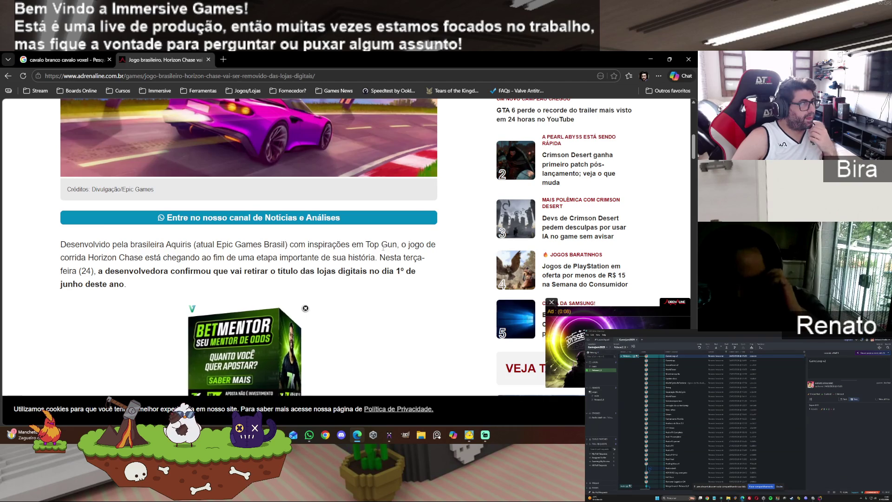
Go back to the 'aquiris demissões' Google results and open the Drops de Jogos article on Epic layoffs
scroll(380, 251, down, 3)
scroll(380, 251, up, 3)
scroll(381, 250, up, 10)
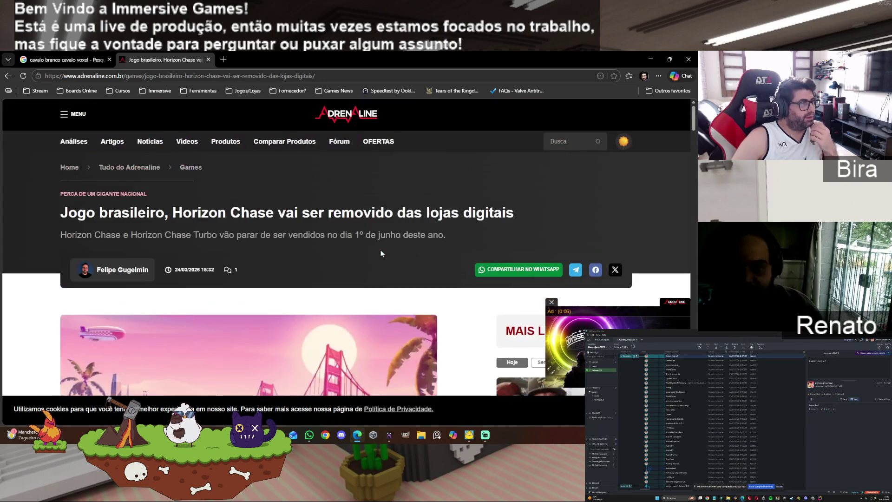
scroll(380, 251, down, 12)
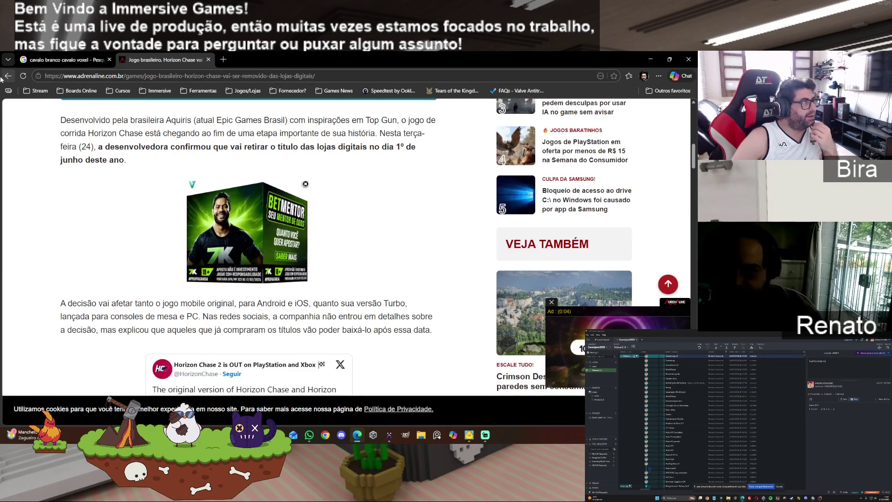
key(alt+Left)
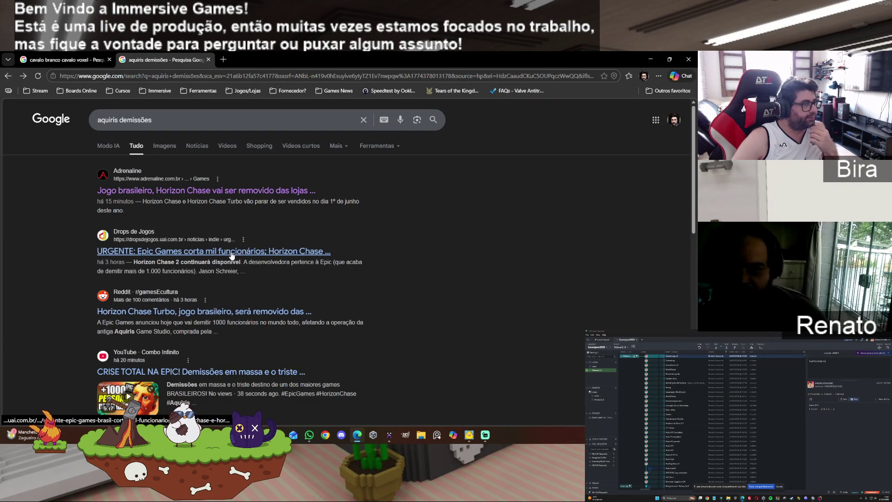
click(231, 252)
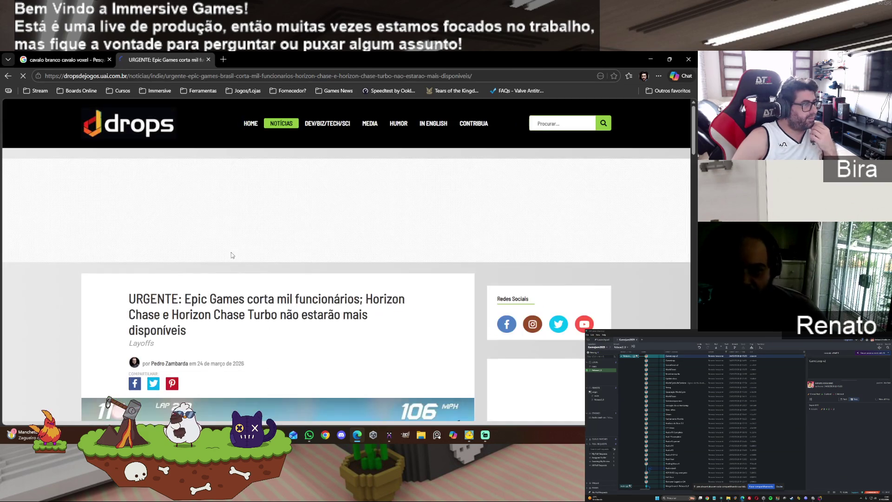
scroll(349, 279, down, 3)
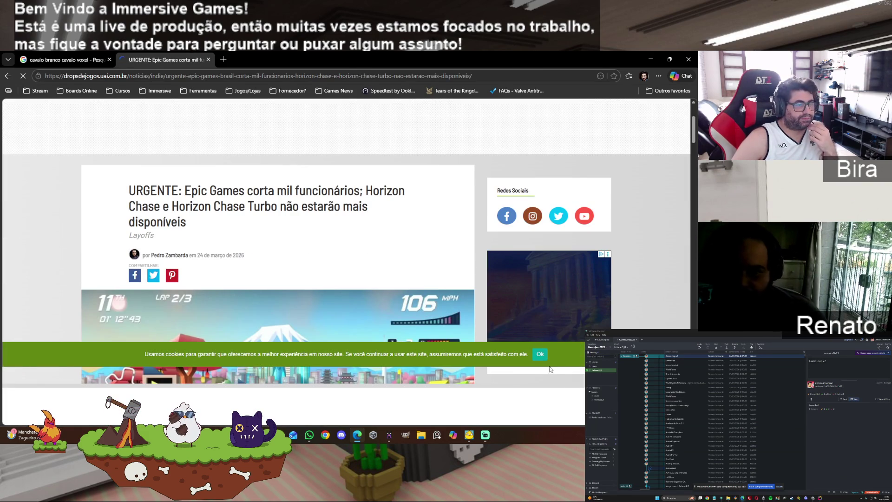
Dismiss the cookie notice and read the first part of the Drops de Jogos article
click(539, 355)
scroll(367, 279, down, 1)
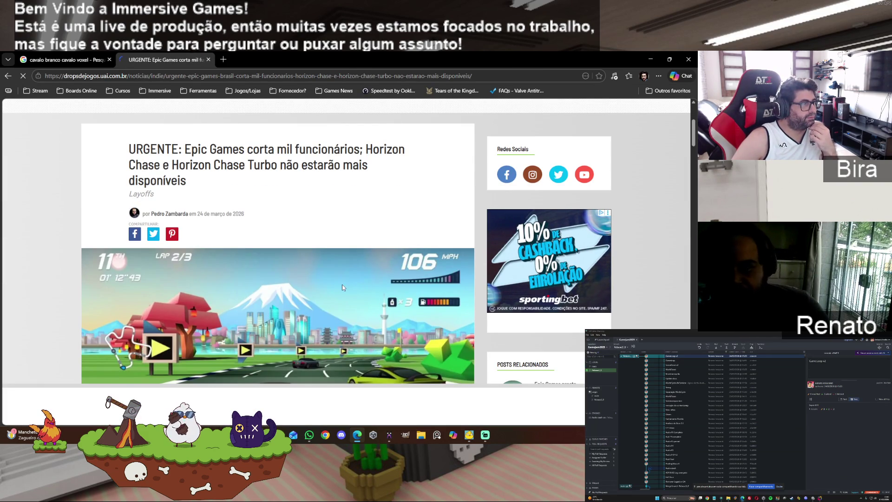
scroll(339, 283, down, 7)
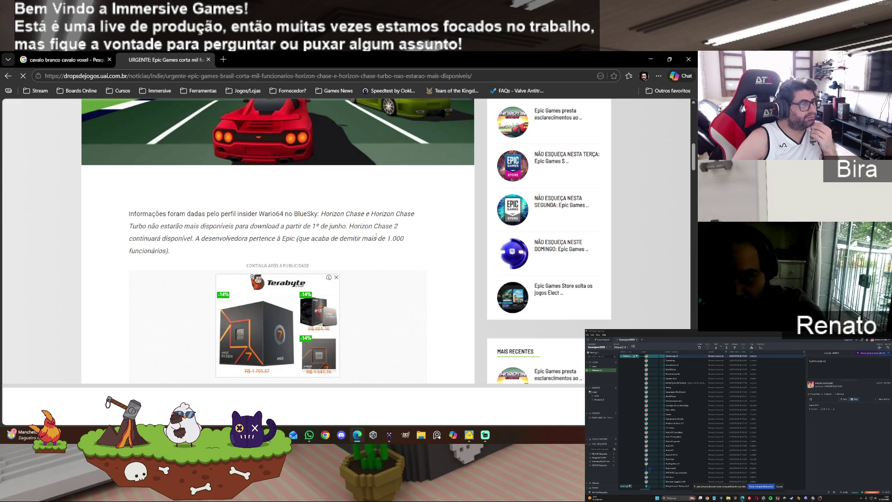
scroll(374, 237, down, 1)
scroll(392, 230, down, 2)
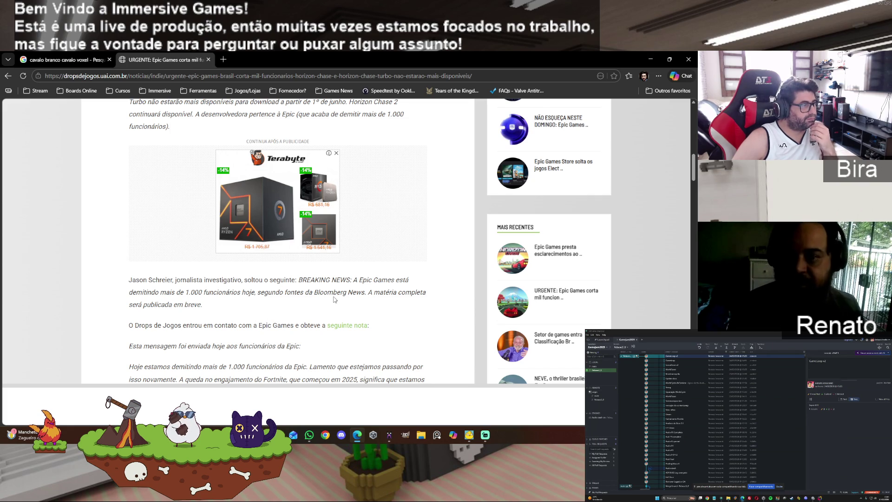
scroll(335, 299, down, 1)
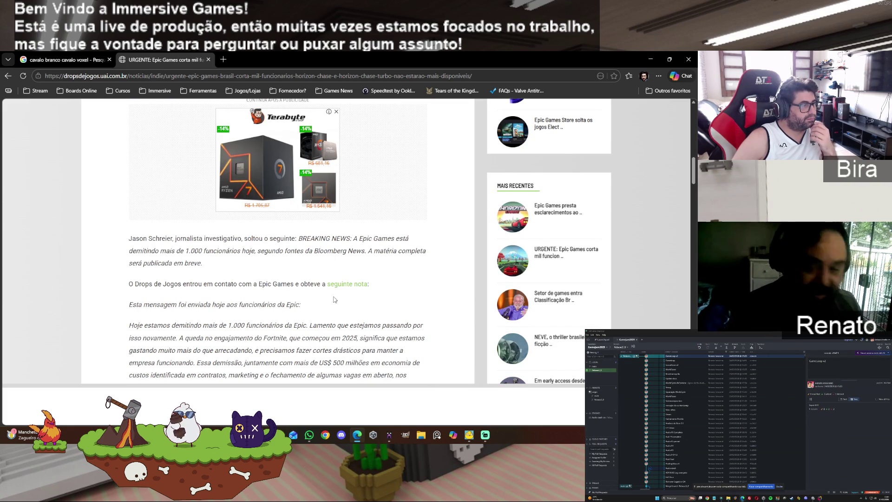
scroll(335, 300, down, 2)
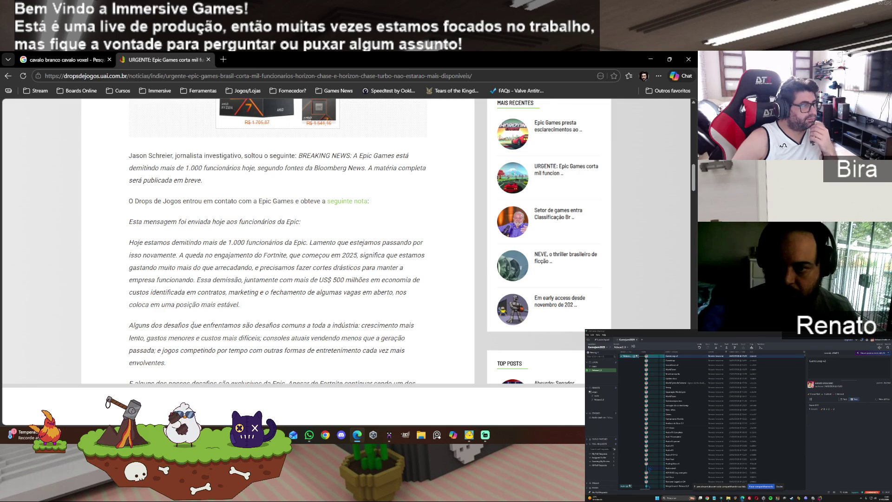
scroll(170, 336, down, 2)
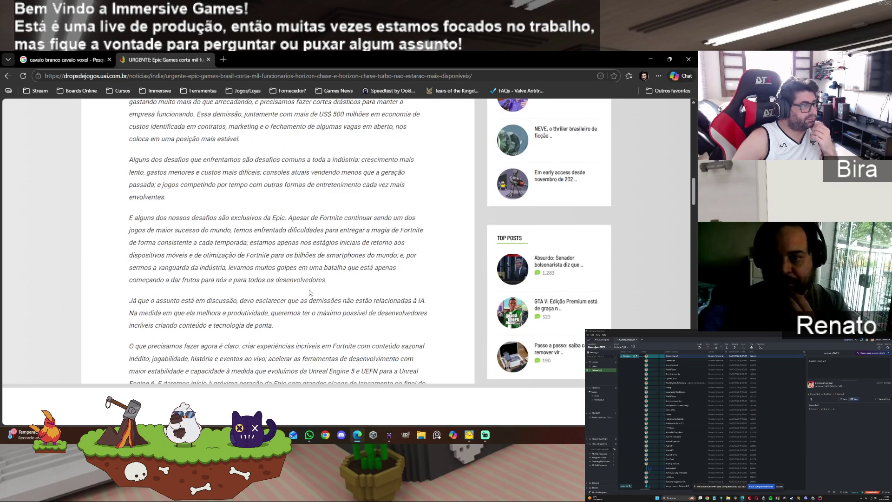
scroll(310, 293, down, 4)
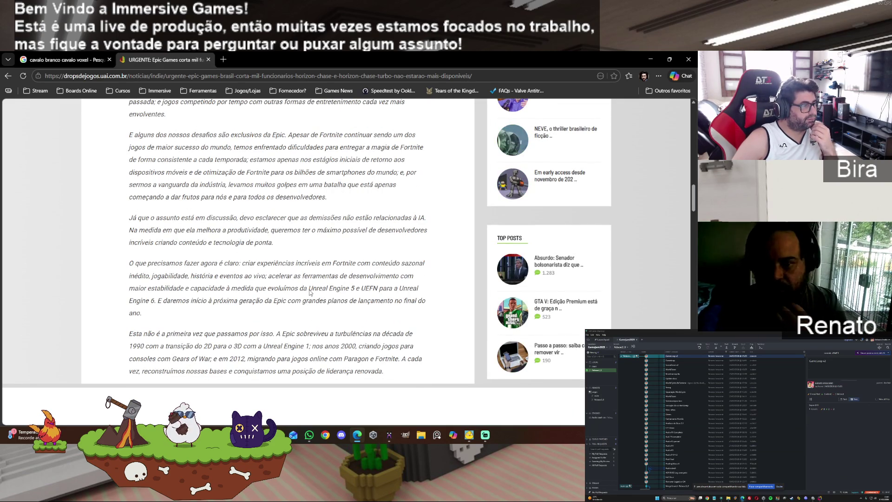
scroll(310, 293, down, 2)
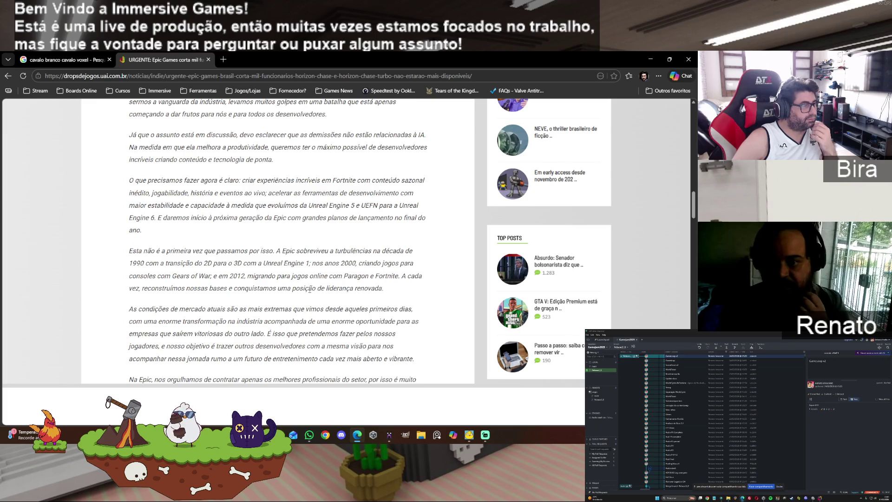
scroll(310, 289, down, 2)
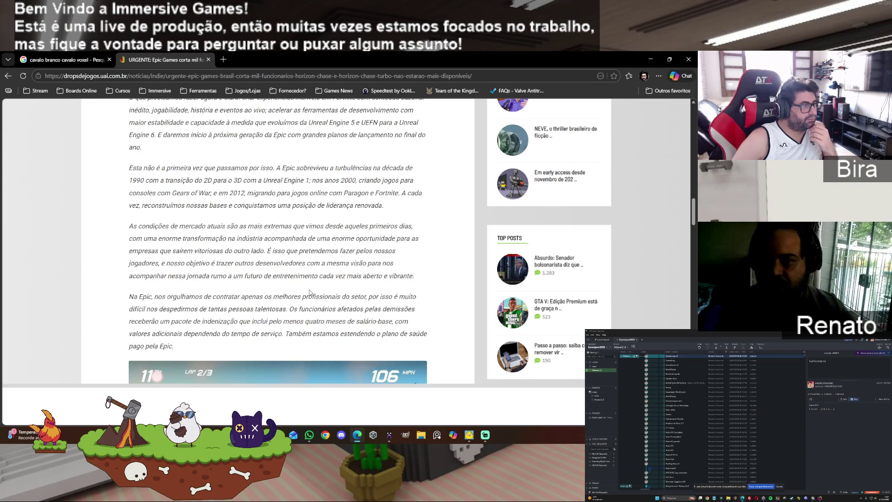
Read the rest of the Epic and Horizon Chase article, then go back a page
scroll(310, 292, down, 1)
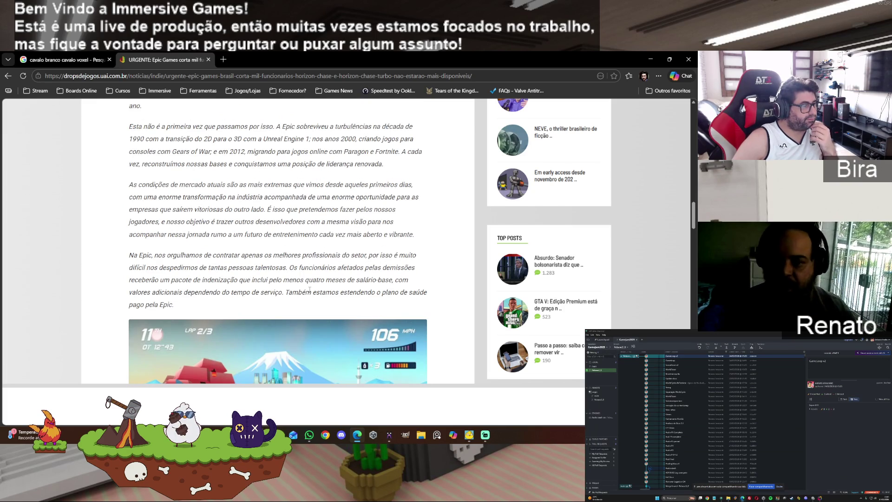
scroll(310, 290, down, 5)
scroll(305, 289, up, 4)
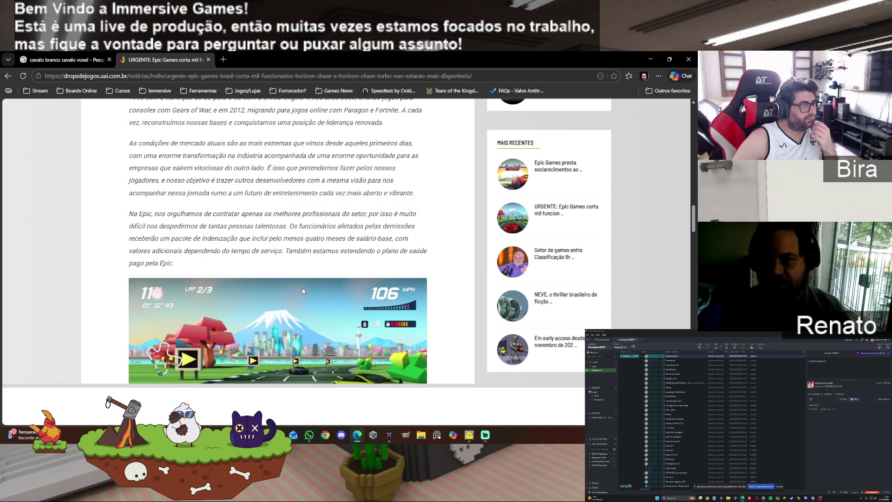
scroll(302, 290, down, 3)
scroll(302, 291, down, 2)
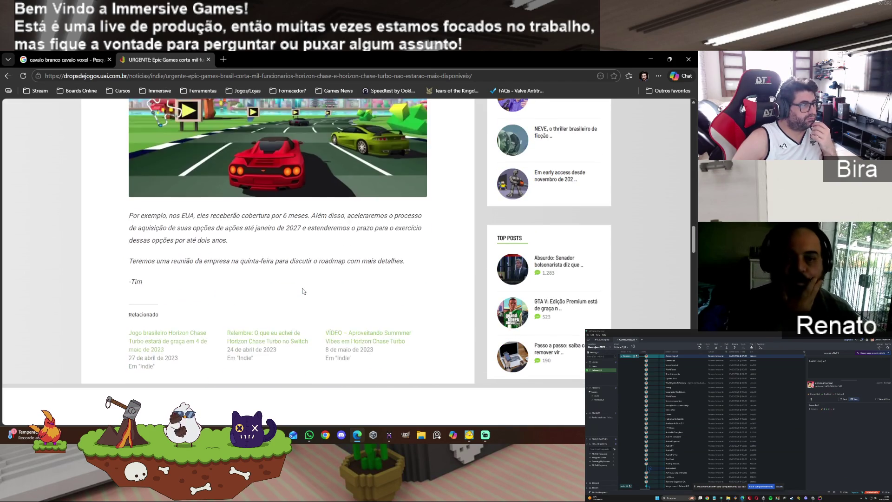
scroll(303, 291, down, 2)
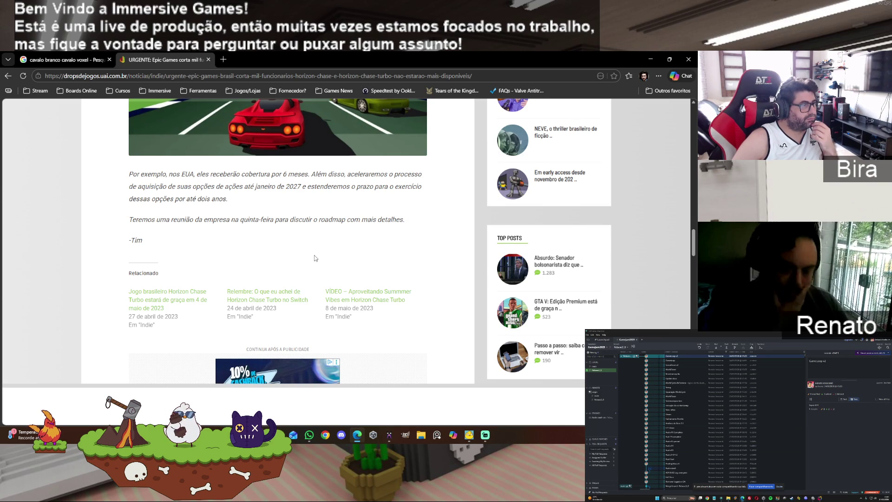
scroll(315, 259, up, 2)
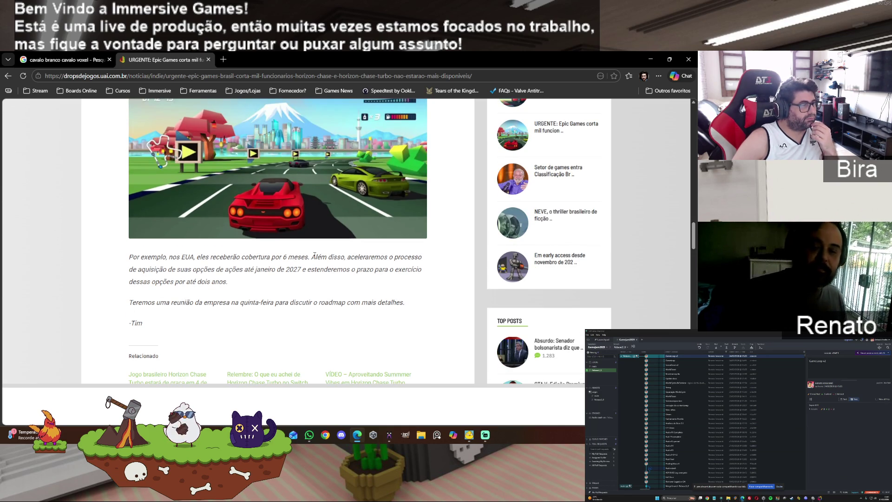
scroll(314, 254, up, 8)
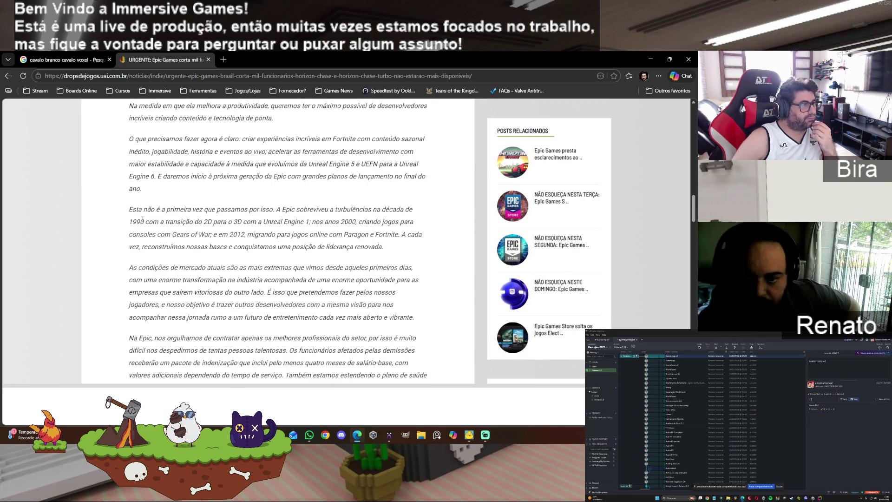
scroll(301, 266, down, 8)
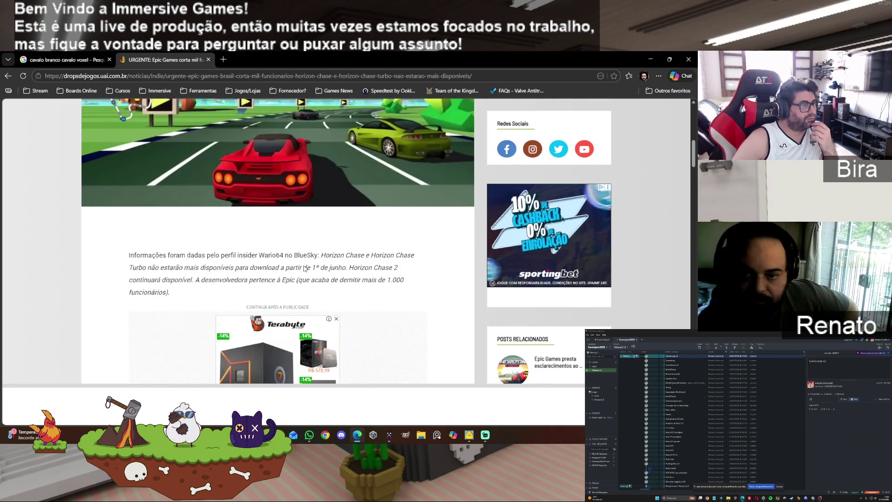
click(8, 76)
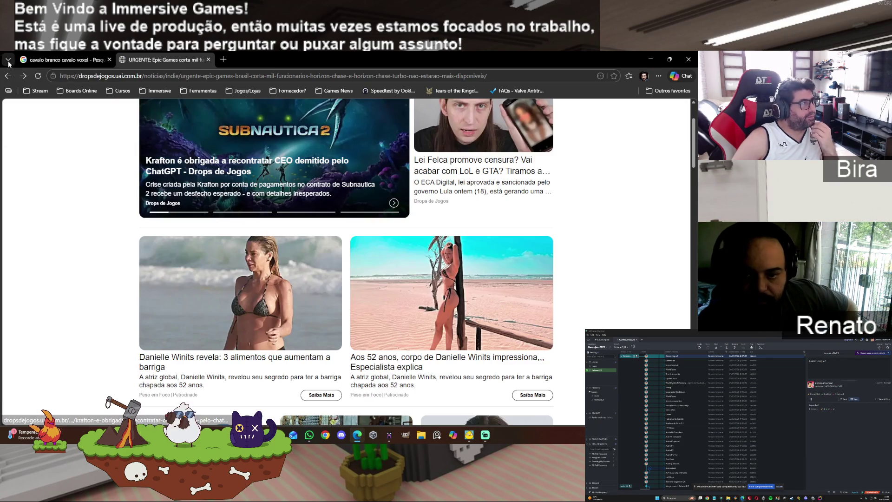
Return to the Google results and read the r/gamesEcultura thread on Horizon Chase Turbo's removal
click(9, 77)
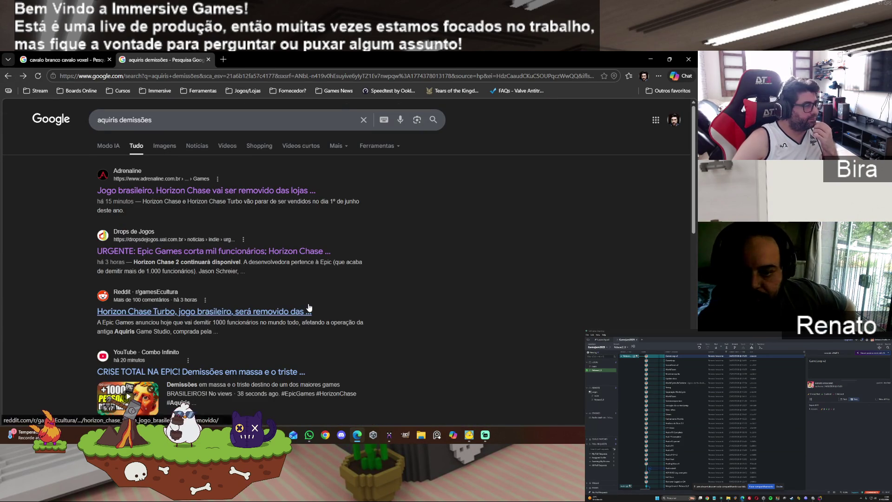
scroll(308, 303, down, 1)
click(265, 271)
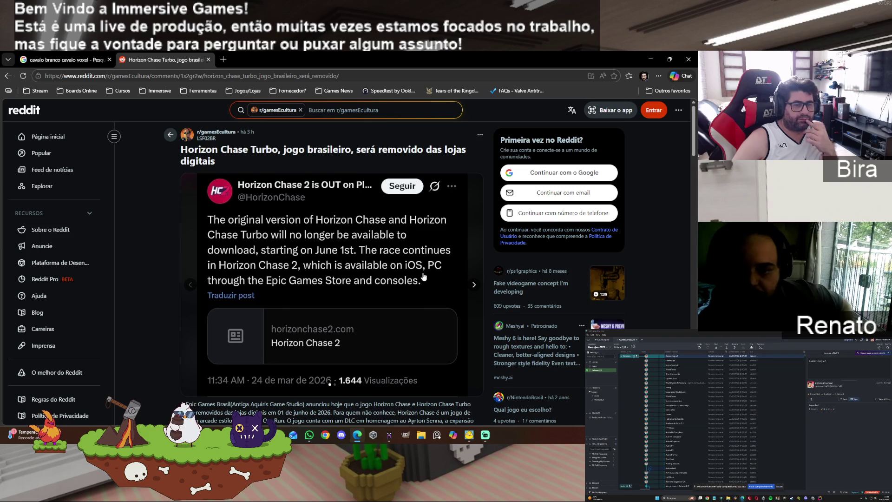
scroll(424, 277, down, 3)
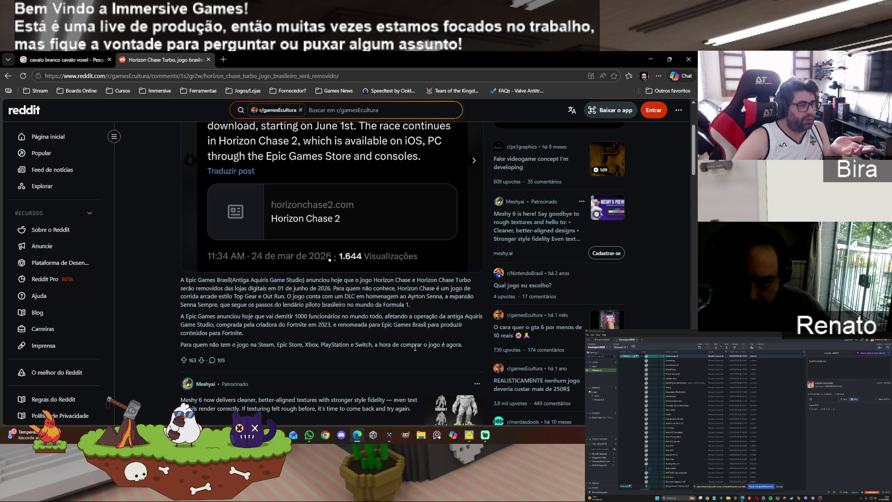
scroll(313, 327, down, 3)
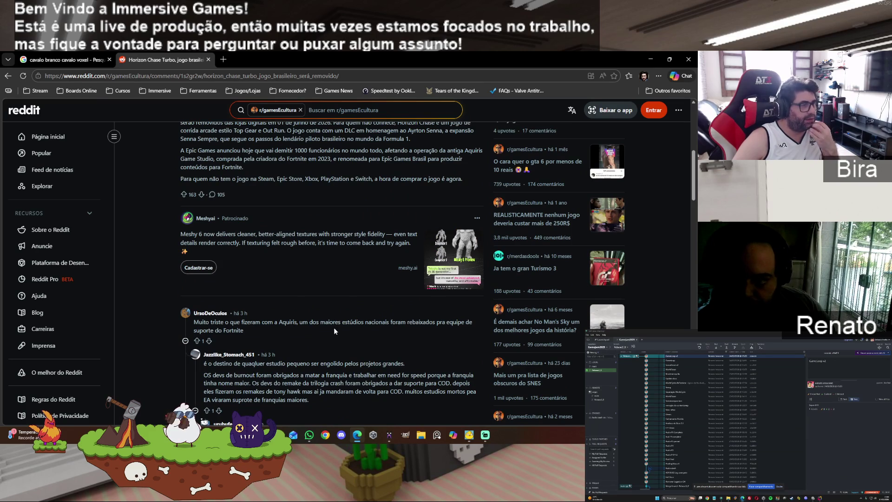
scroll(352, 319, down, 4)
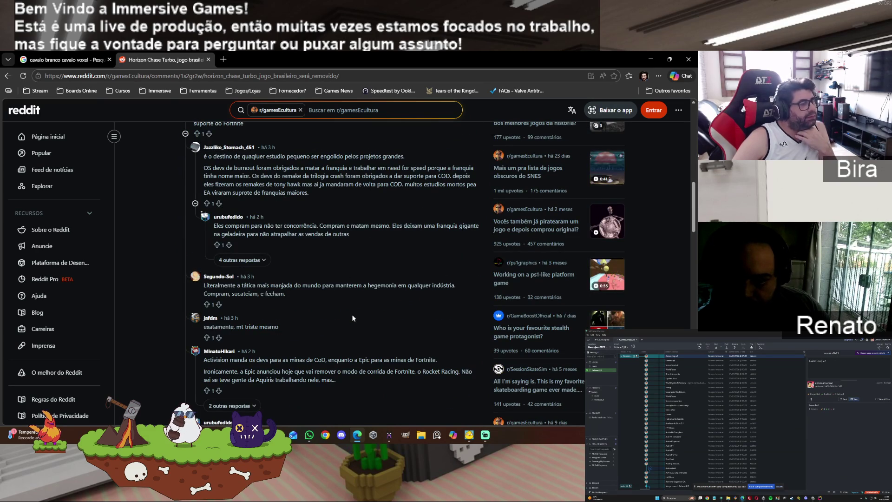
Return to the 'aquiris demissões' results and open the PSX Brasil Horizon Chase Turbo article
click(4, 78)
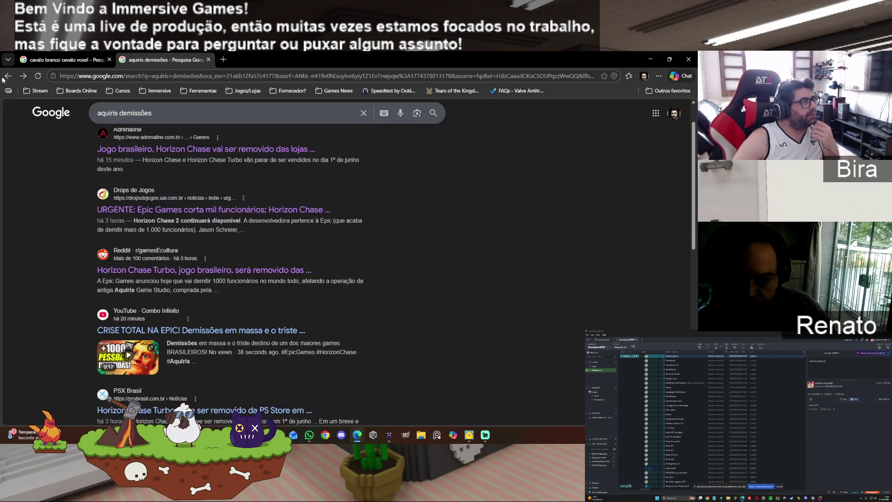
scroll(467, 278, down, 2)
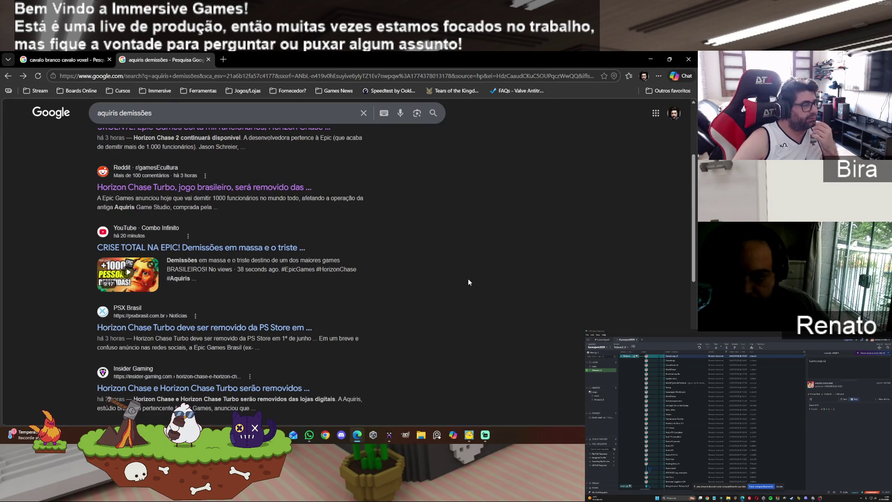
scroll(469, 279, down, 1)
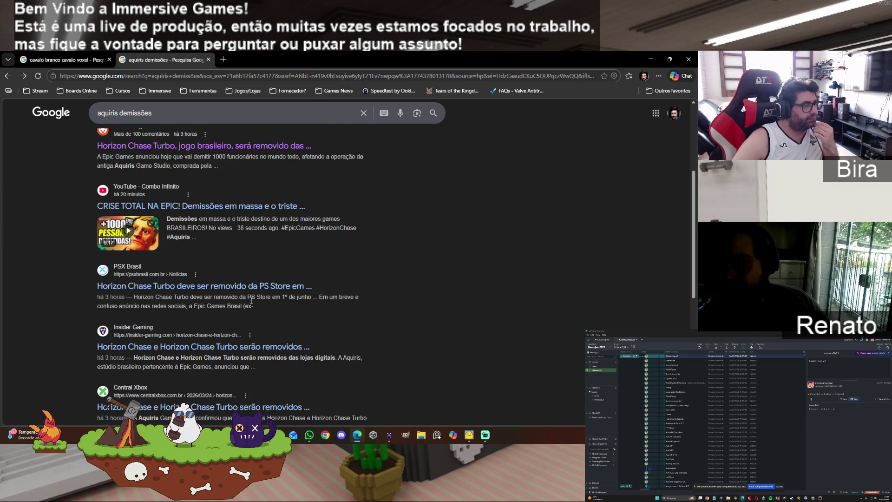
click(200, 287)
Scroll the article, collapse the bottom ad banner, and read on to the developer's download update
scroll(199, 288, down, 5)
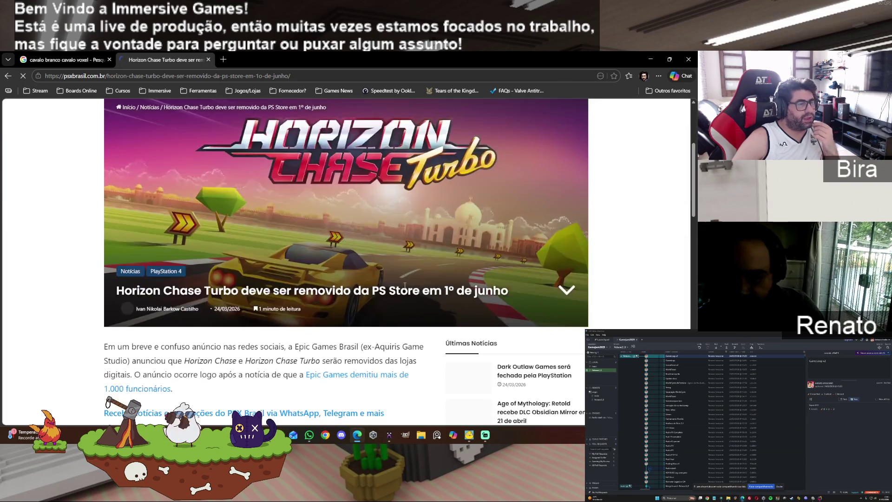
scroll(405, 290, down, 2)
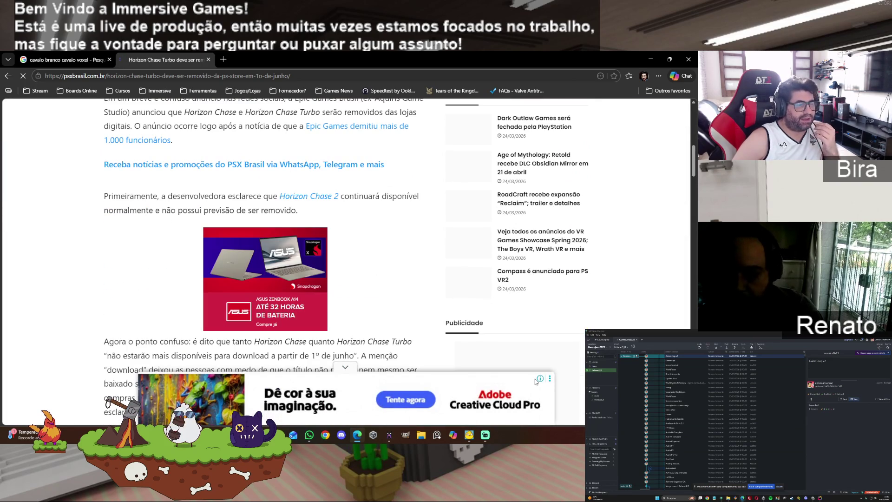
click(349, 368)
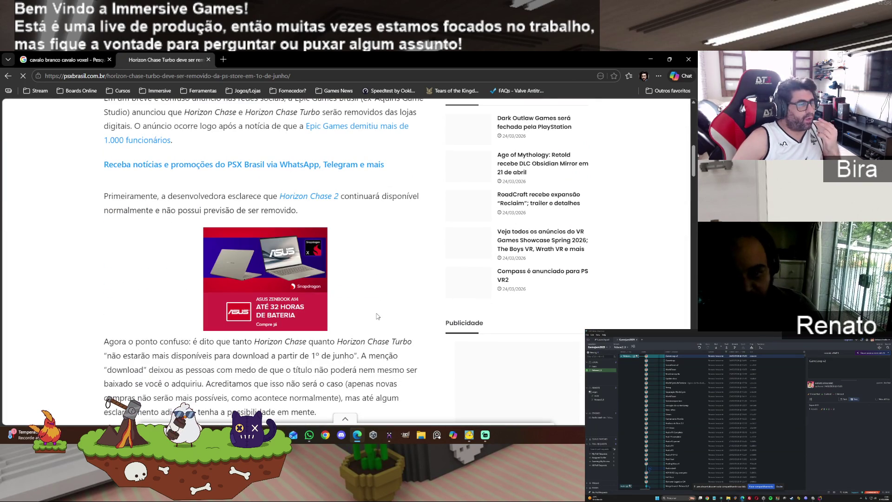
scroll(377, 316, down, 4)
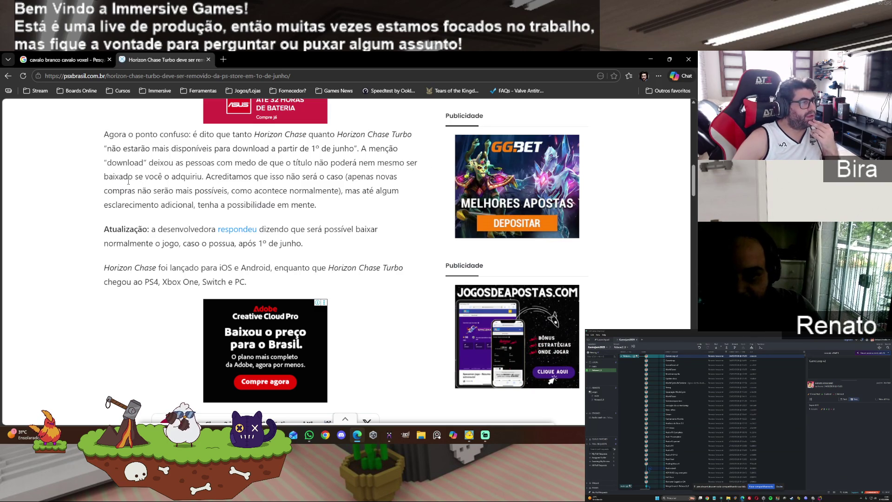
Highlight the passages about owners still downloading and new purchases ending
drag(130, 177, 330, 177)
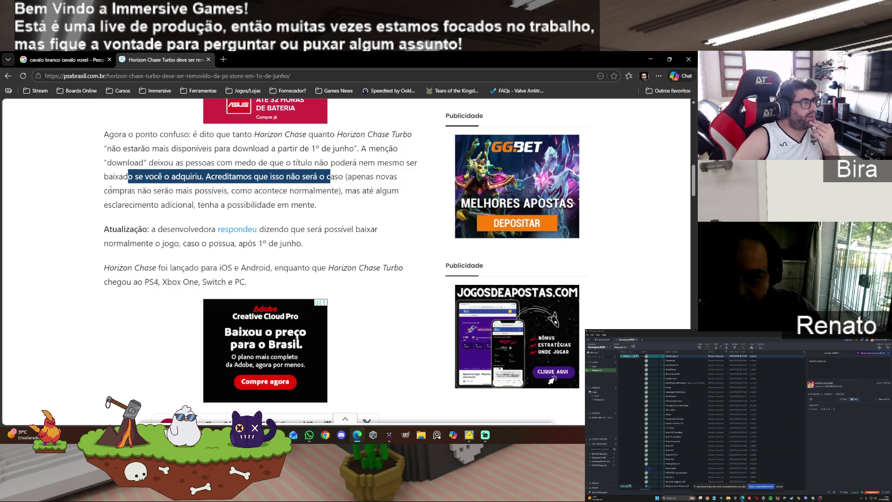
mouse_move(112, 191)
mouse_down()
mouse_move(221, 190)
mouse_move(315, 204)
mouse_up()
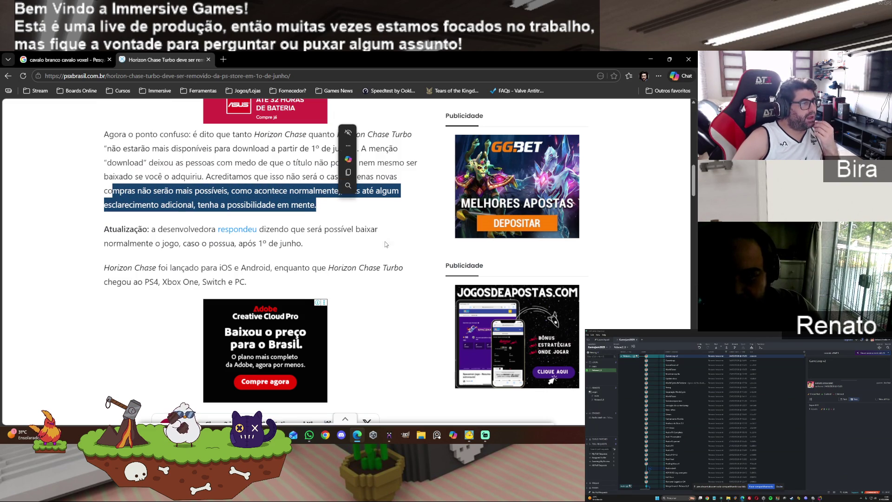
scroll(395, 269, down, 2)
Scroll past the comments into the next article, 'Dark Outlaw Games será fechada pela PlayStation'
scroll(395, 269, down, 4)
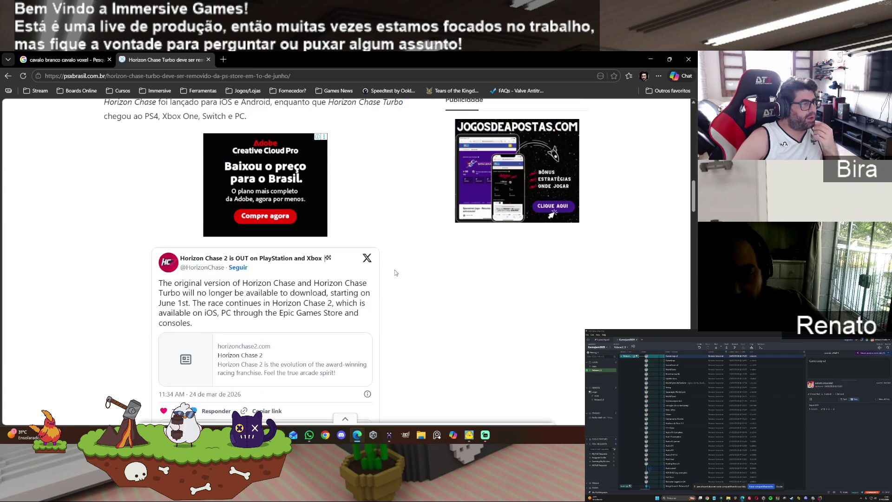
scroll(396, 273, down, 3)
scroll(395, 273, down, 5)
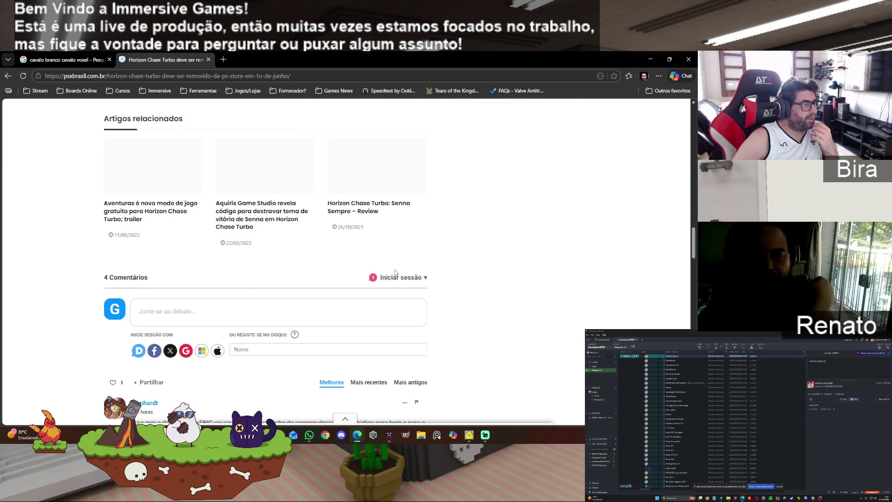
scroll(396, 273, down, 4)
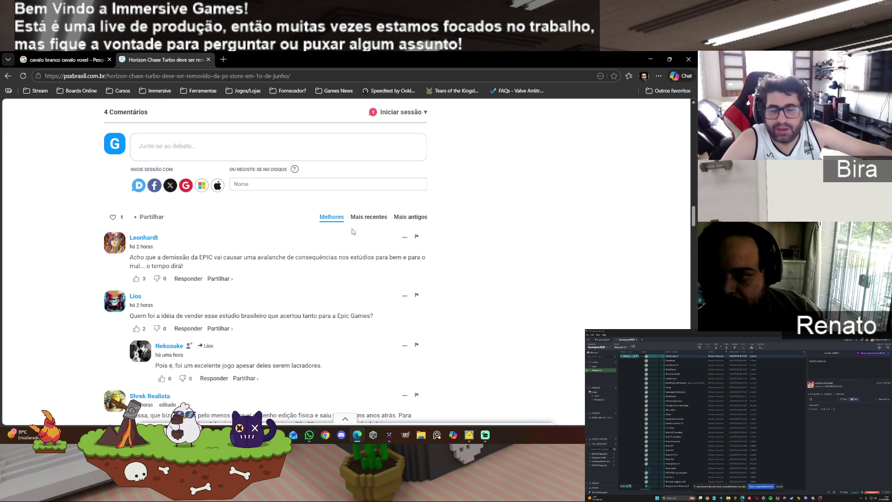
scroll(361, 266, down, 4)
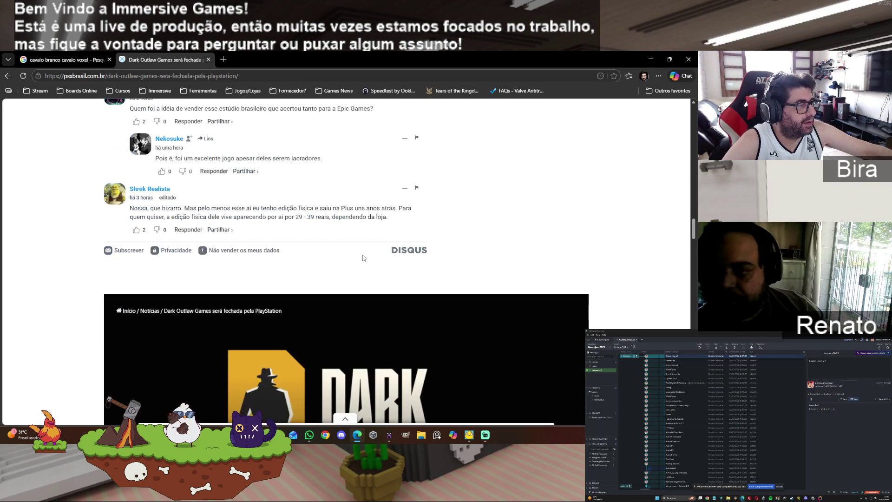
scroll(509, 264, down, 4)
scroll(509, 265, down, 5)
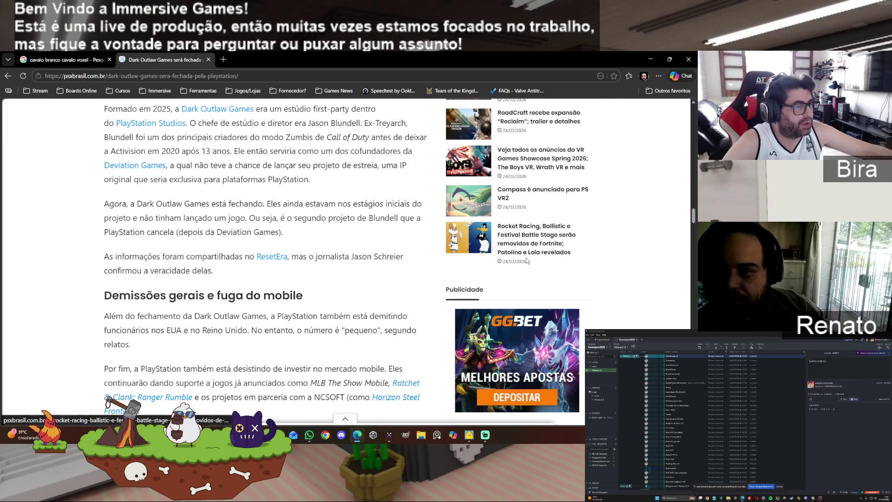
Close the PSX Brasil Horizon Chase Turbo article tab, returning to the 'cavalo branco cavalo voxel' images
drag(693, 219, 693, 105)
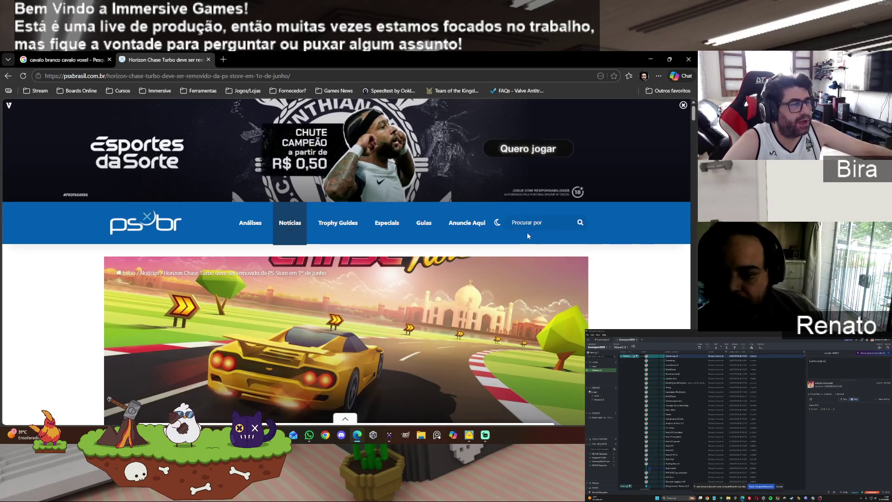
scroll(525, 239, down, 3)
scroll(525, 239, down, 2)
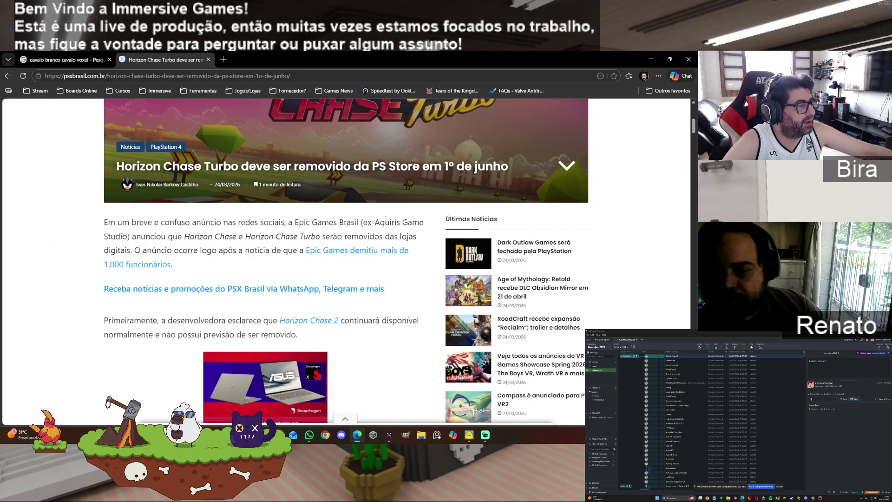
scroll(394, 249, down, 2)
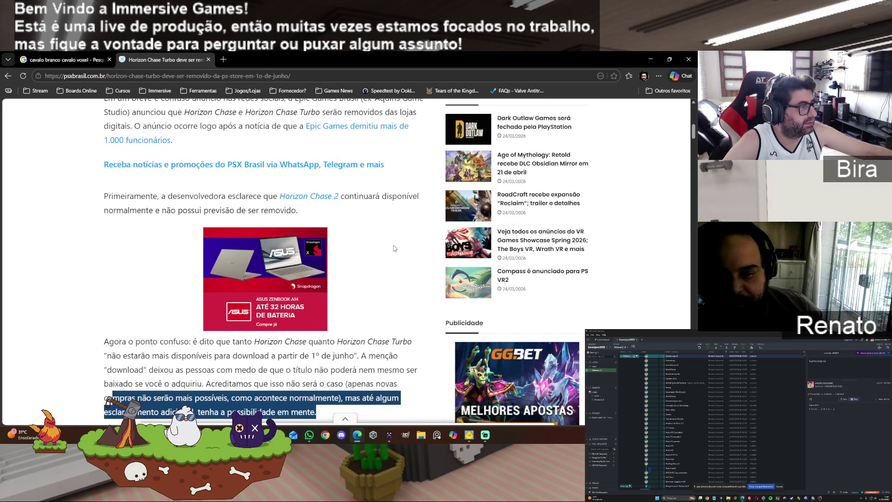
scroll(394, 248, down, 1)
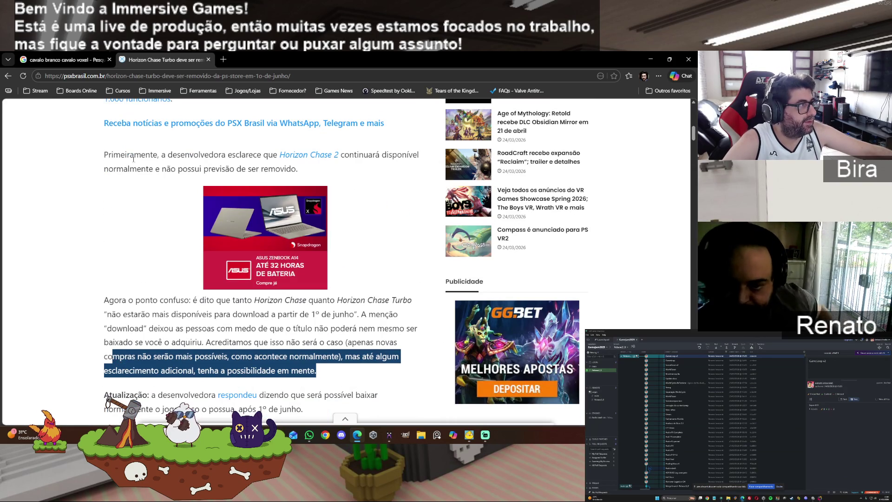
click(208, 60)
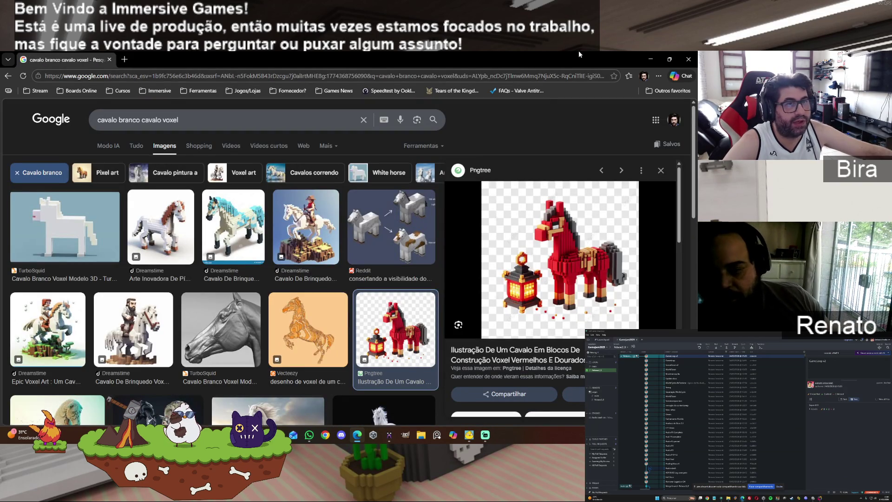
click(648, 60)
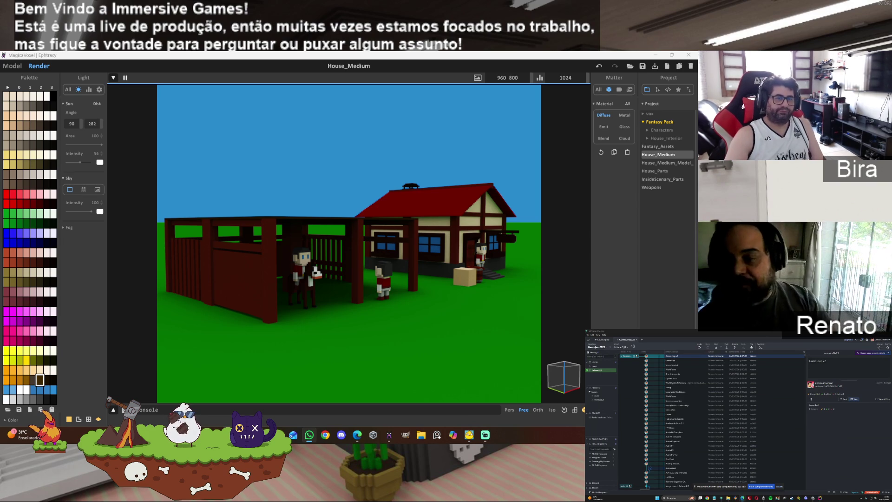
click(388, 434)
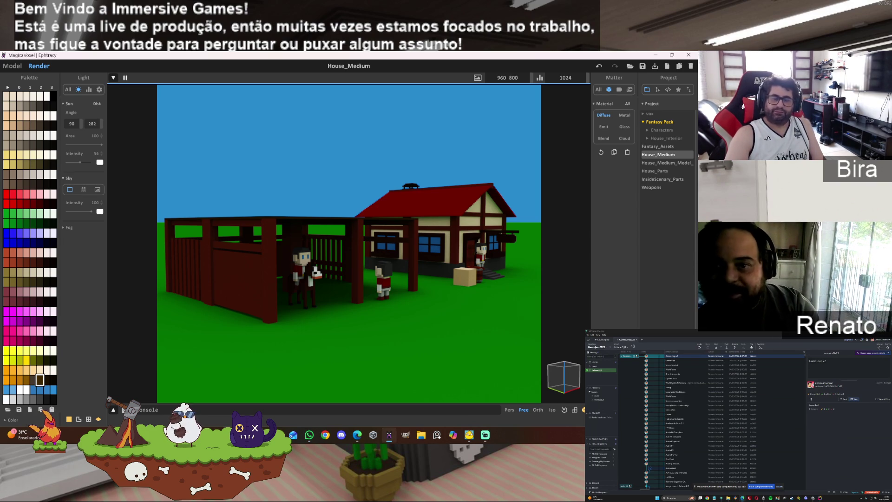
click(357, 435)
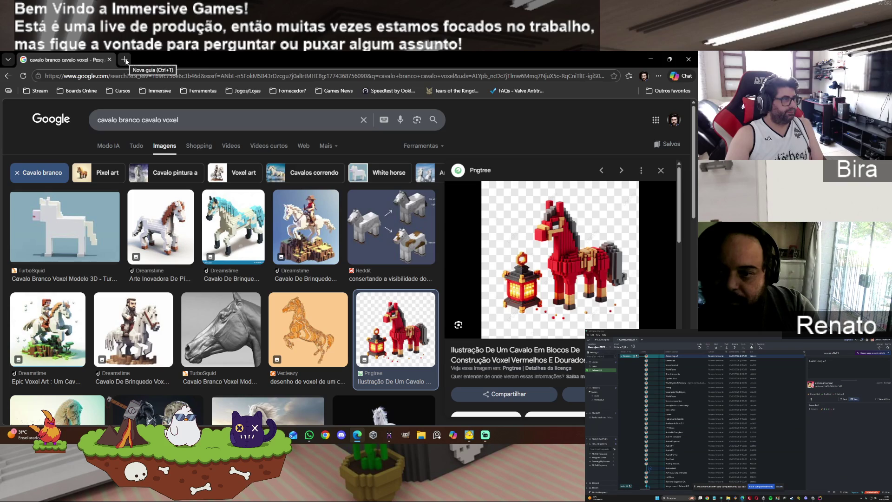
Open Google in a new browser tab
click(124, 59)
text(google.com.br)
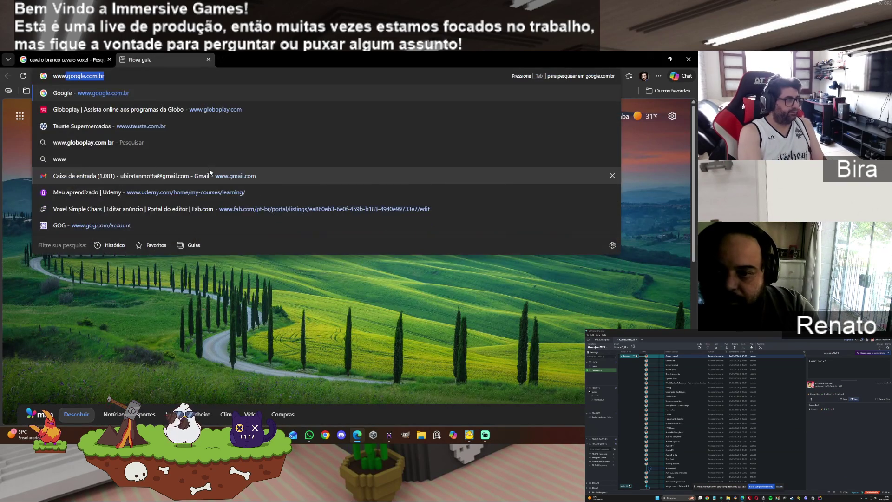
key(Return)
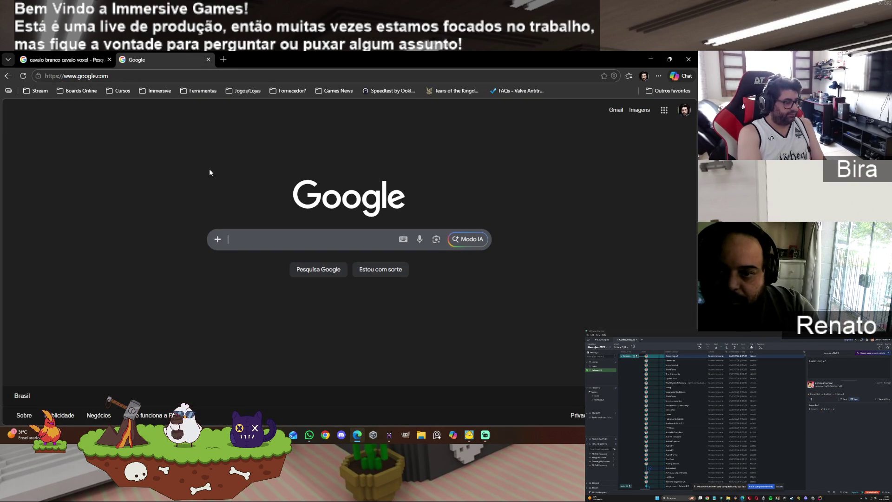
Search for 'epic games brasil demissões' and scroll down to the news articles
text(Epic games)
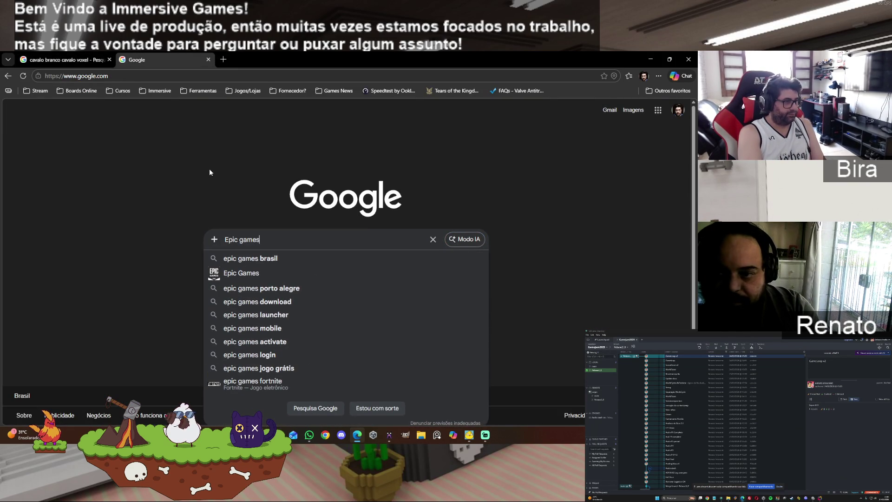
key(Down)
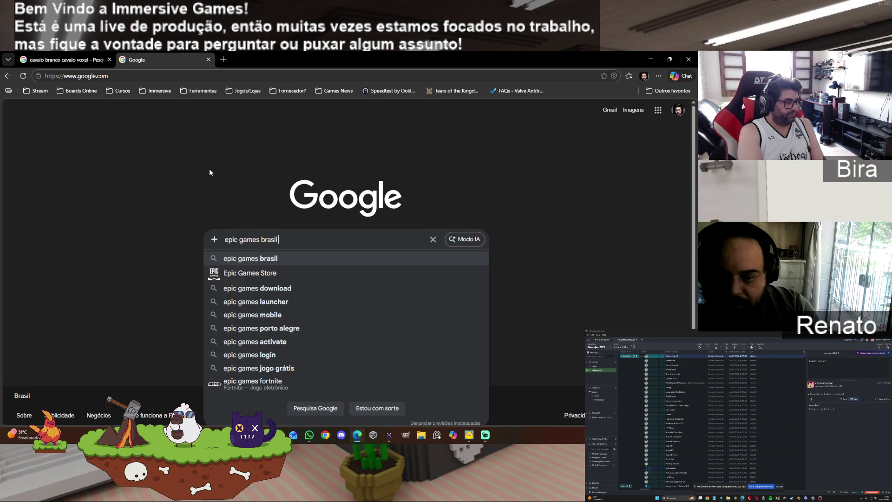
text(demissões)
key(Return)
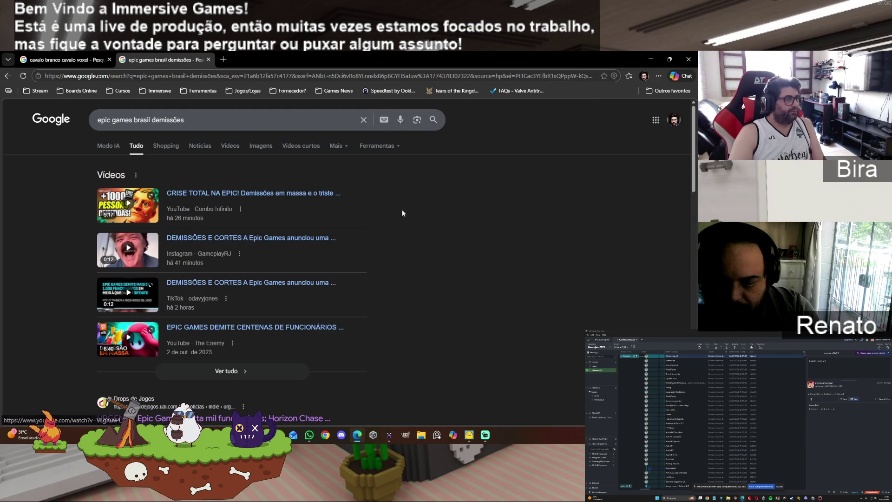
scroll(402, 209, down, 3)
scroll(396, 226, down, 2)
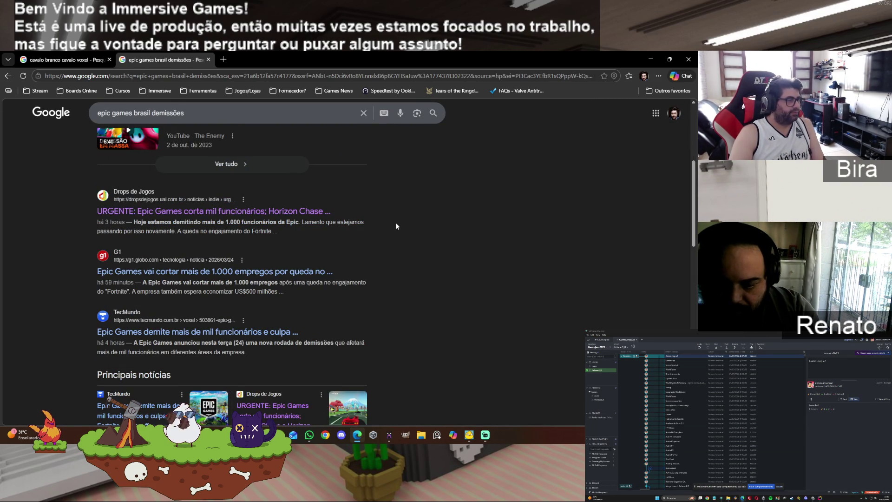
Open G1's article on Epic cutting over 1,000 jobs and read to the 2023 layoffs passage
click(312, 275)
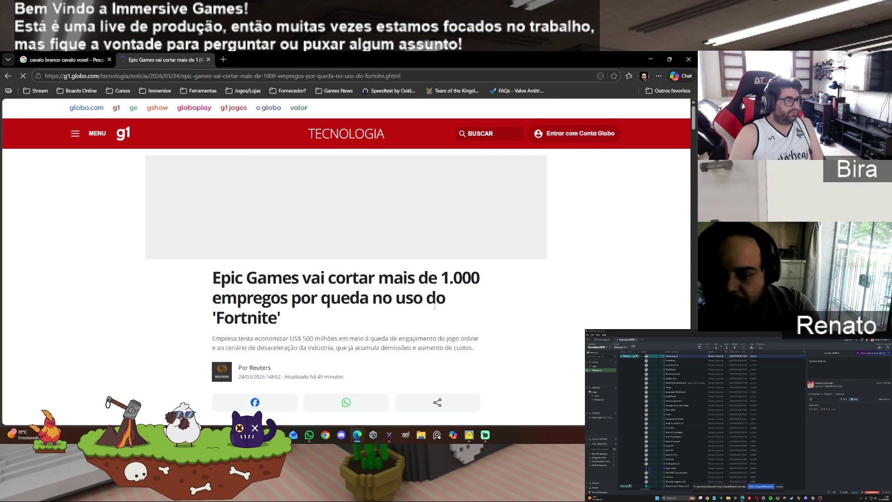
scroll(434, 305, down, 7)
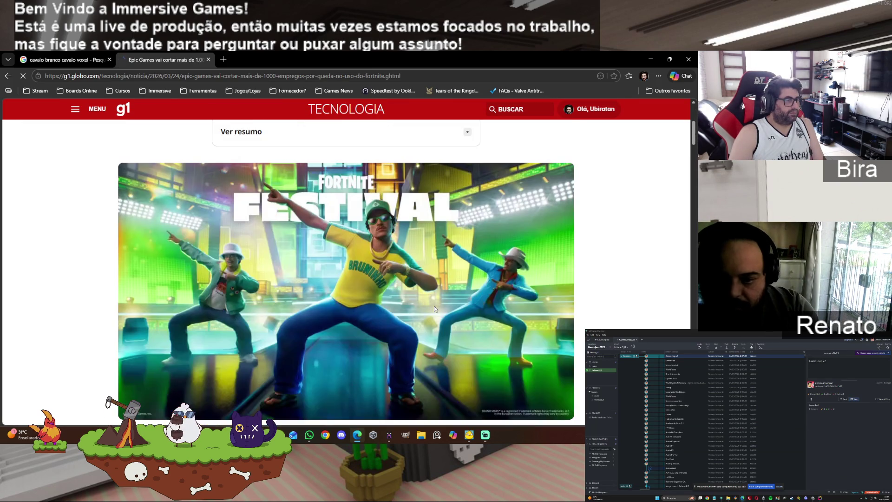
scroll(433, 306, down, 5)
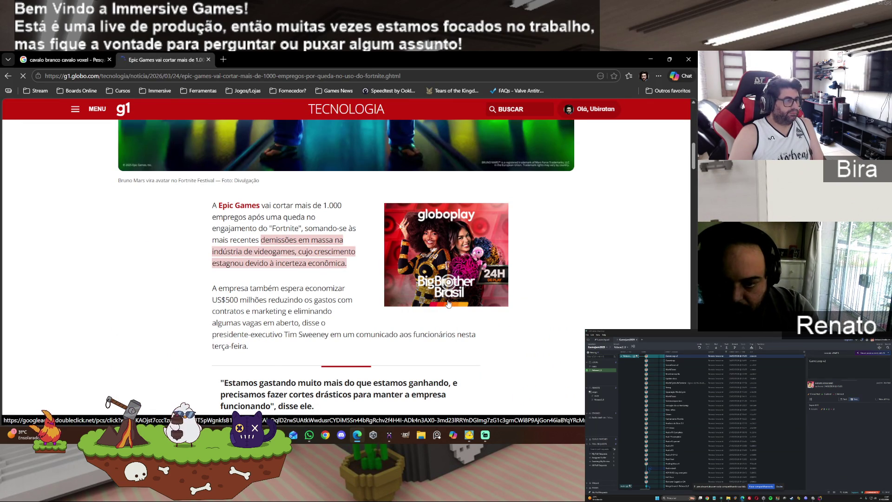
scroll(448, 303, down, 1)
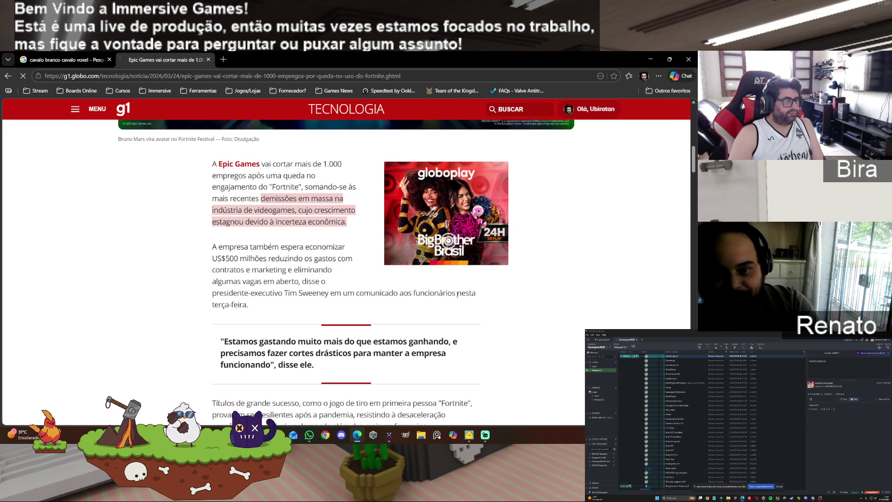
scroll(249, 311, down, 3)
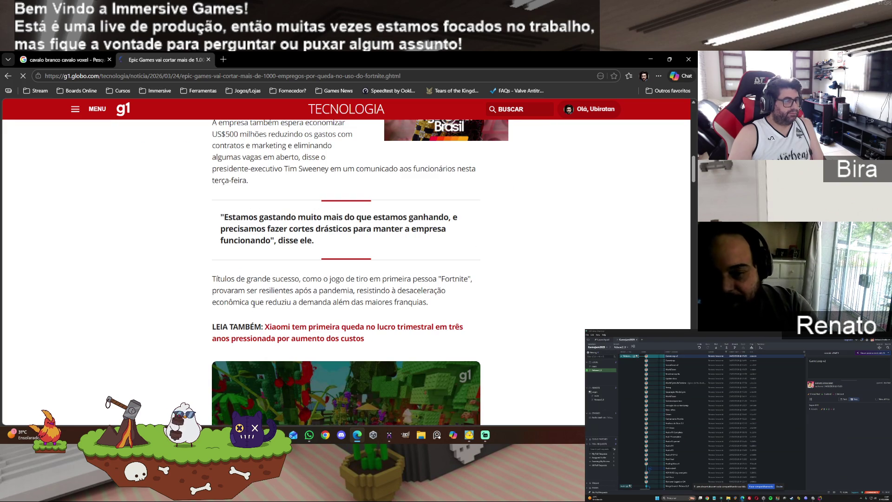
scroll(391, 282, down, 6)
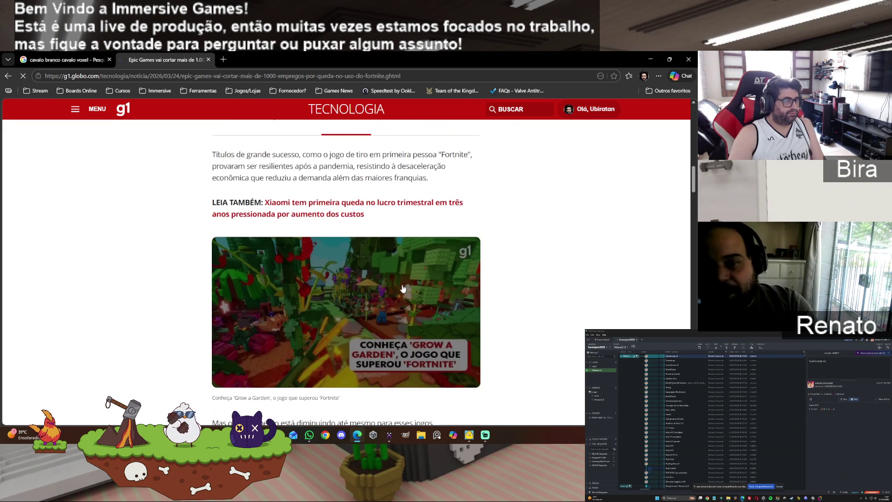
scroll(402, 286, down, 1)
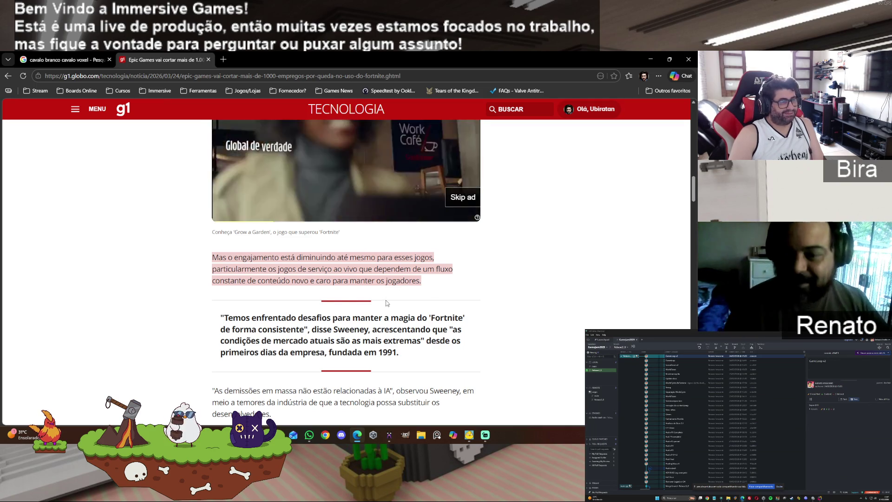
scroll(387, 300, down, 1)
scroll(387, 300, down, 6)
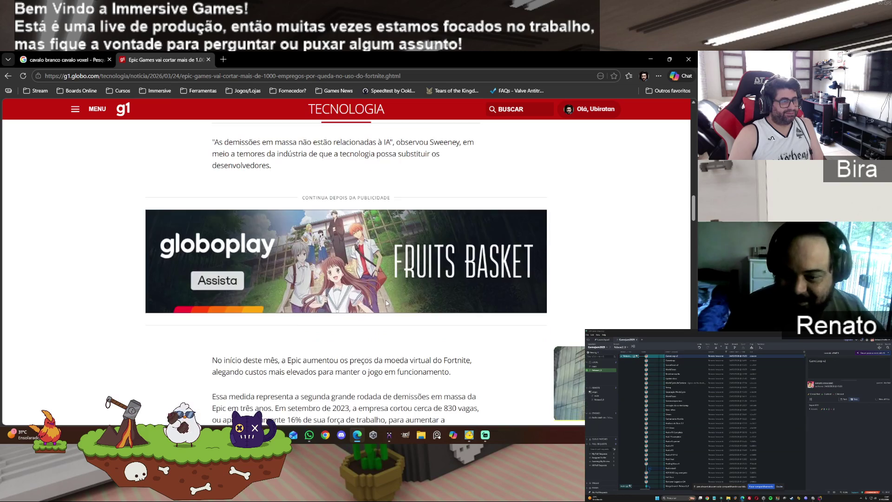
Close the floating ad player and read the G1 article down to its empty Comentários section
scroll(387, 303, down, 2)
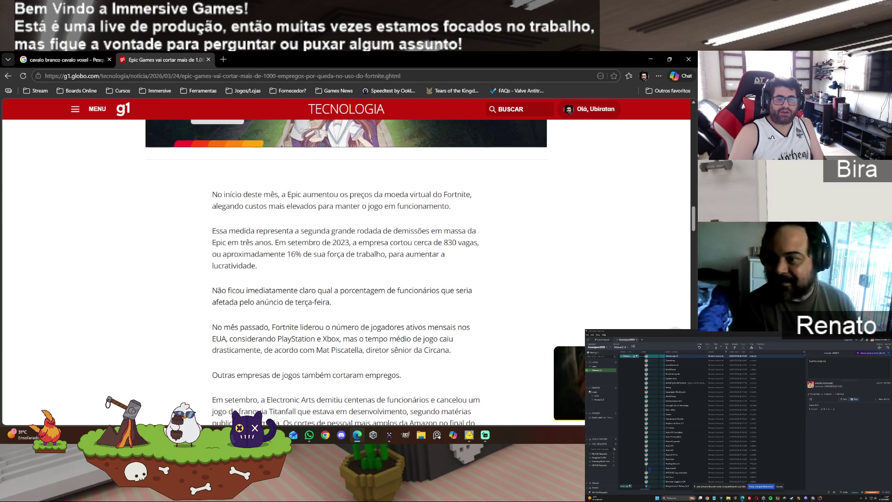
click(673, 330)
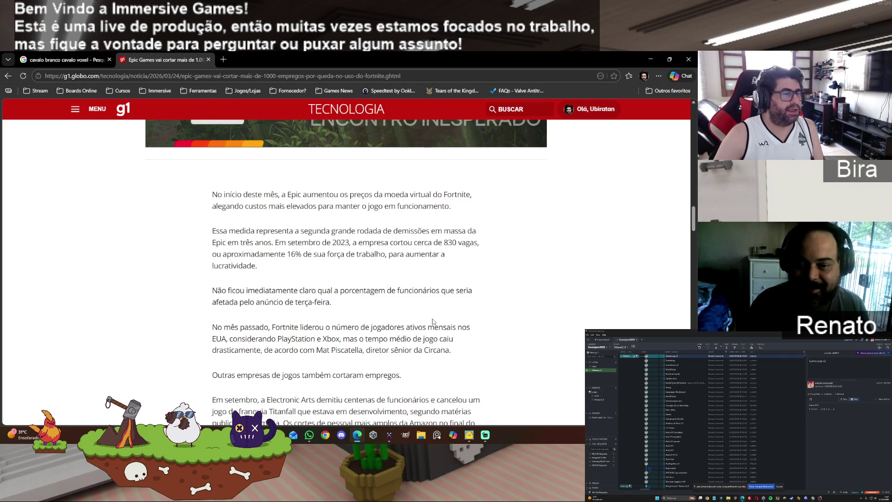
scroll(509, 289, down, 3)
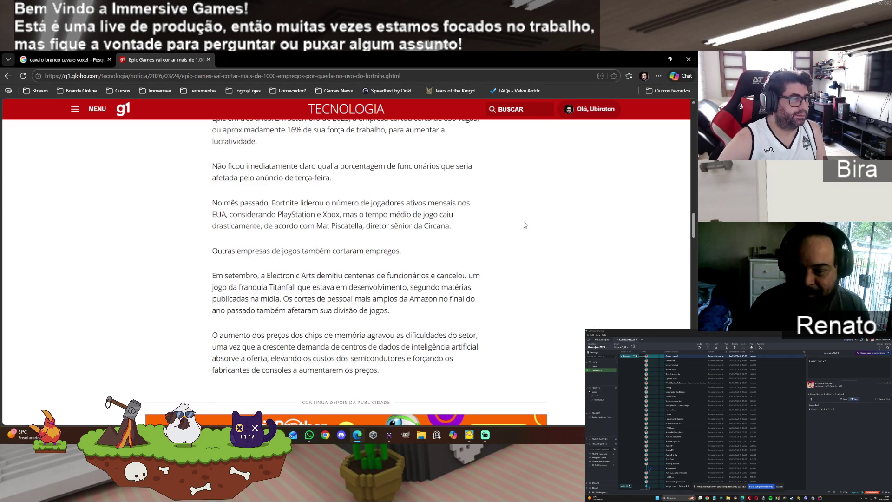
scroll(527, 228, down, 4)
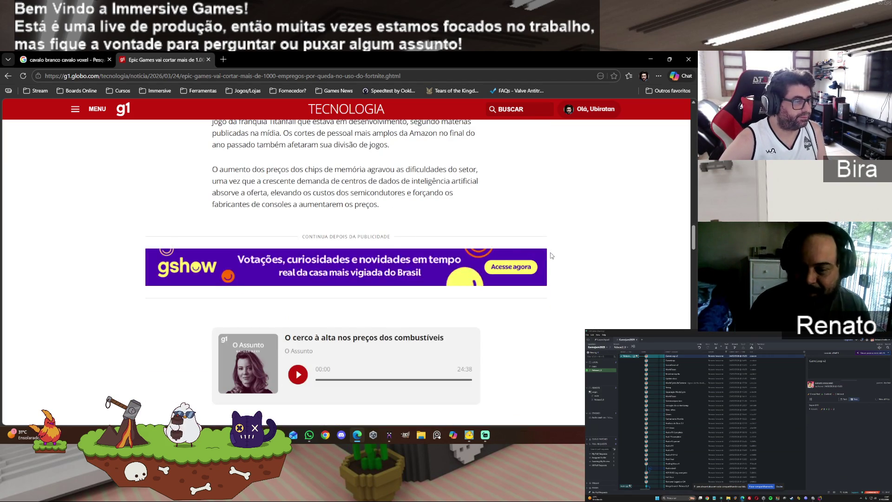
scroll(550, 256, down, 5)
scroll(551, 256, down, 6)
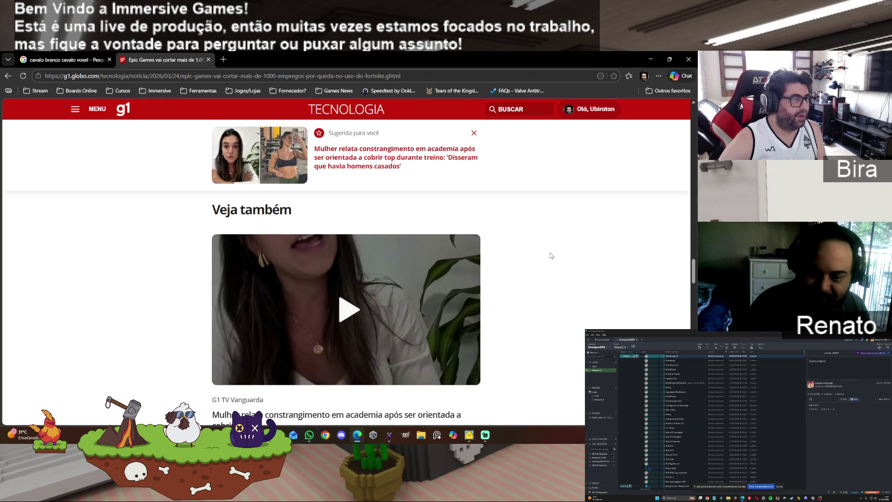
scroll(551, 256, down, 3)
scroll(551, 255, up, 3)
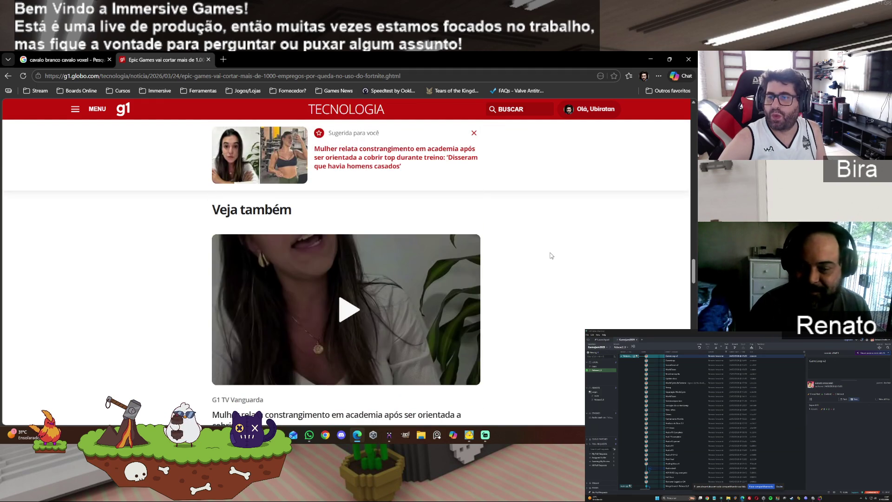
scroll(550, 256, up, 3)
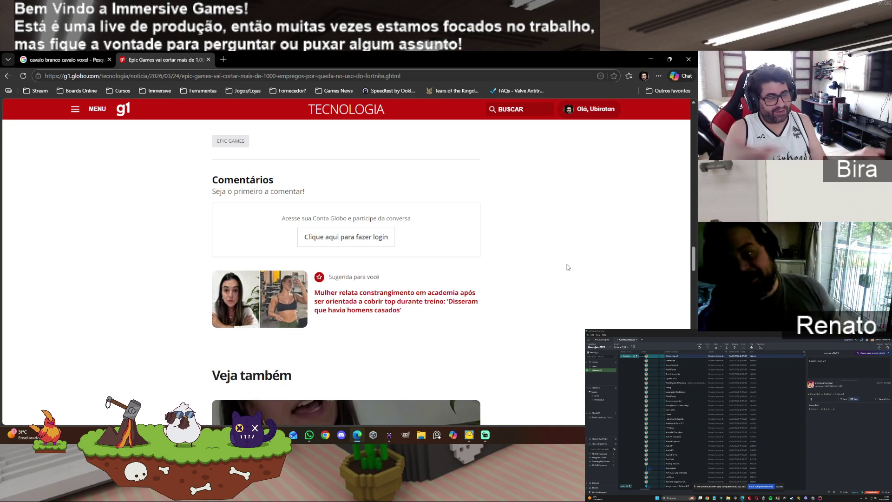
scroll(534, 260, down, 10)
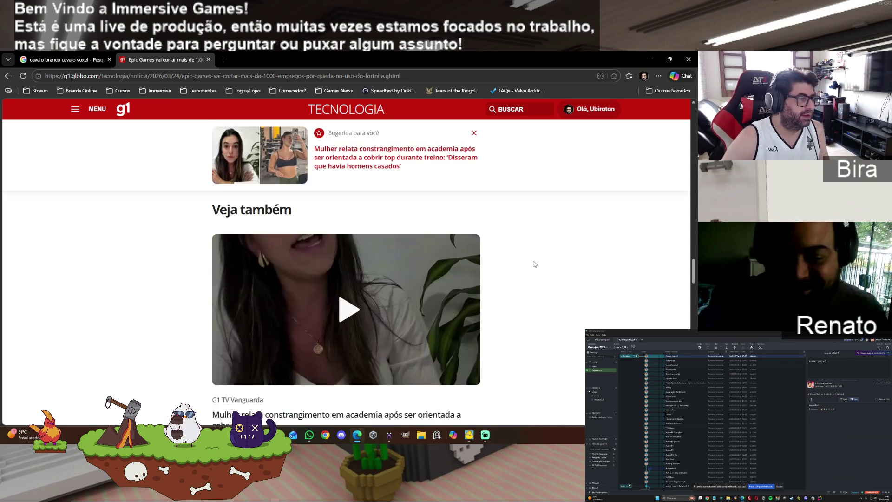
scroll(537, 251, down, 10)
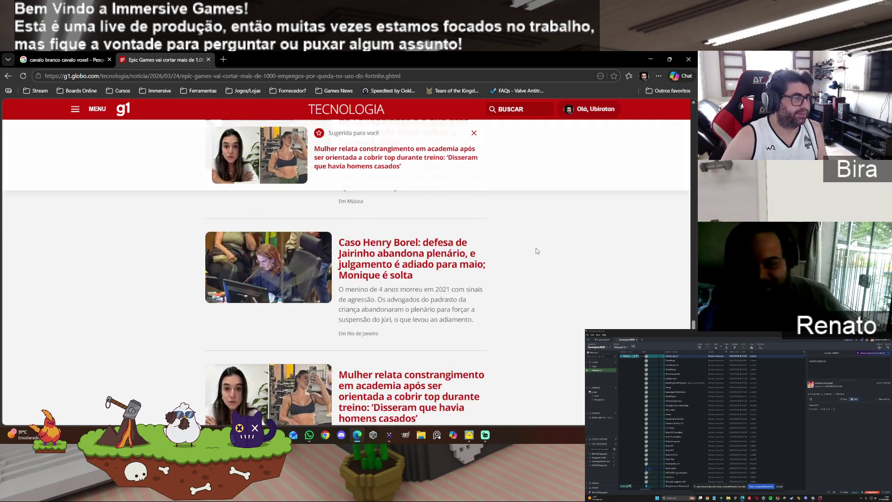
scroll(536, 251, up, 15)
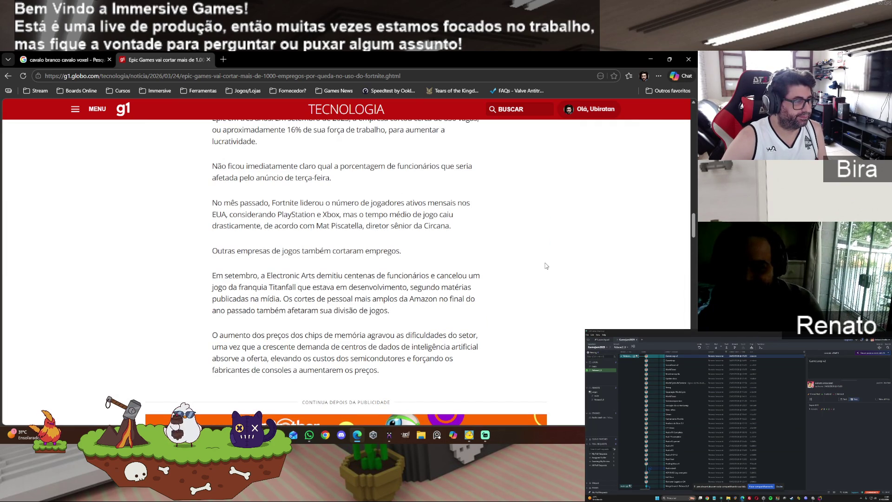
scroll(546, 266, up, 4)
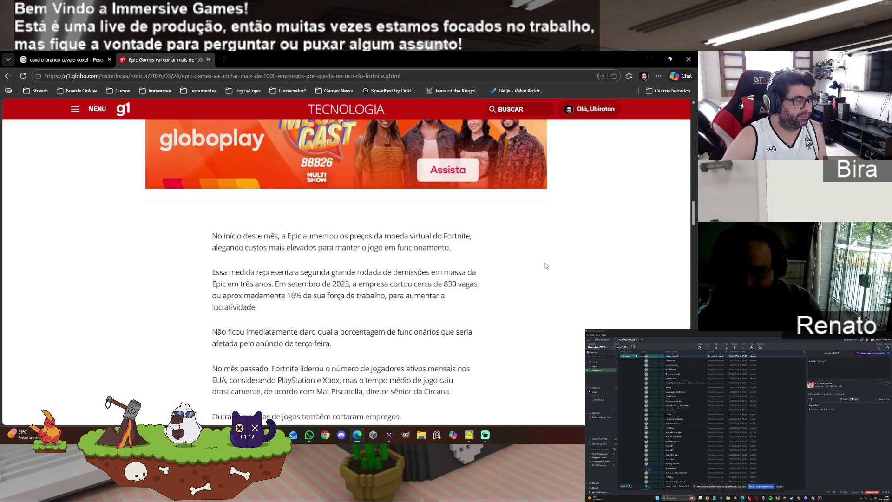
scroll(546, 265, up, 2)
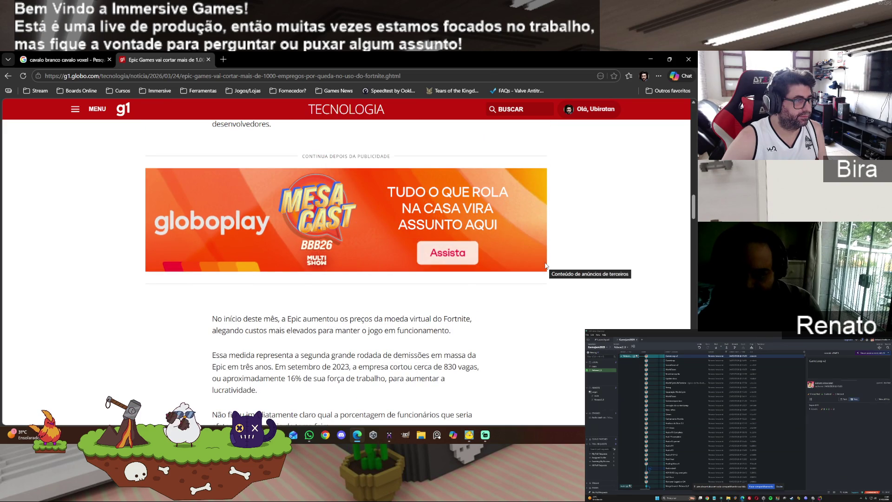
scroll(546, 266, up, 5)
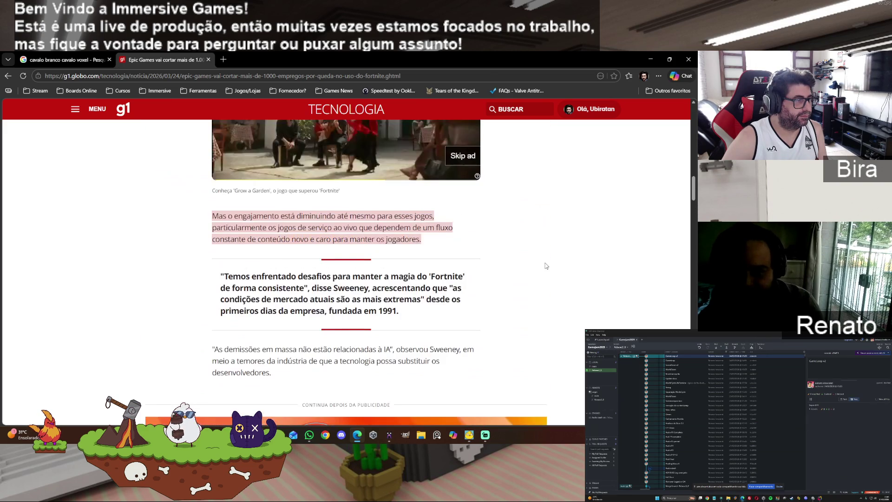
scroll(546, 265, up, 12)
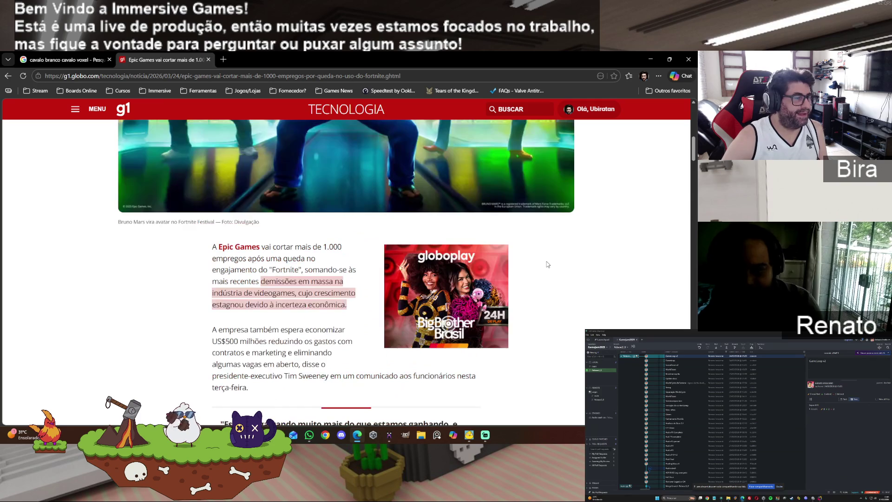
scroll(547, 264, up, 3)
scroll(546, 265, down, 4)
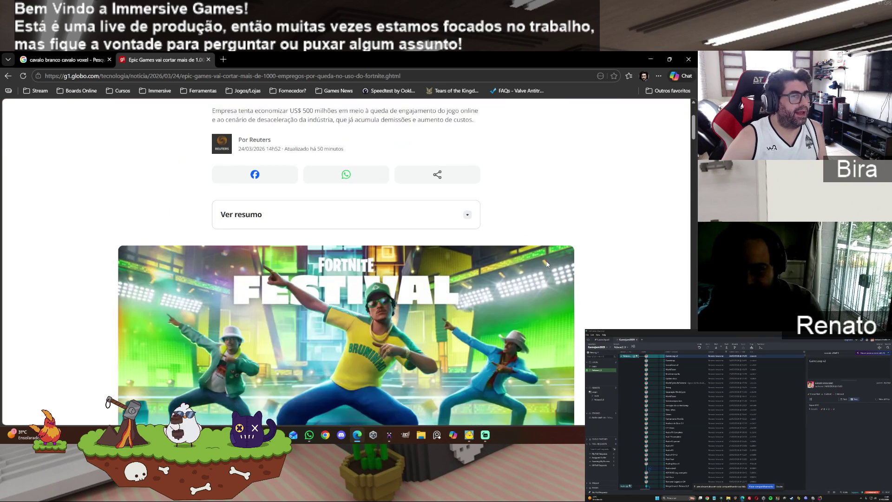
scroll(546, 264, up, 3)
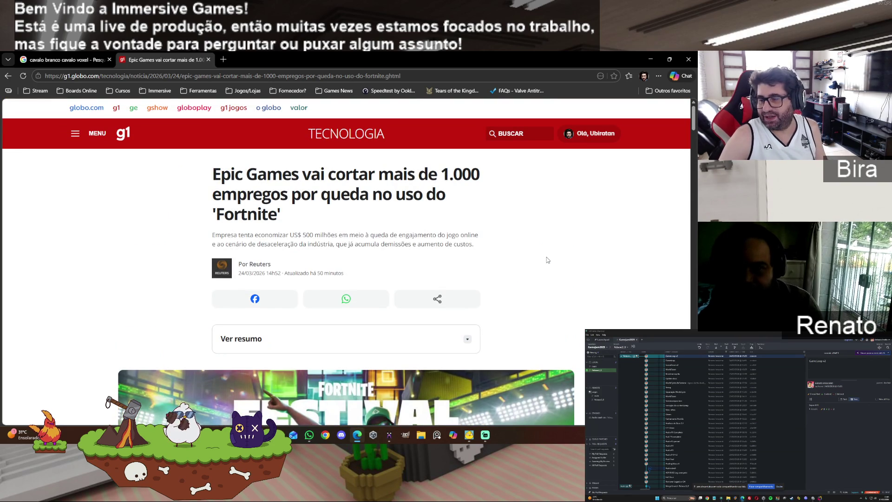
scroll(546, 260, down, 4)
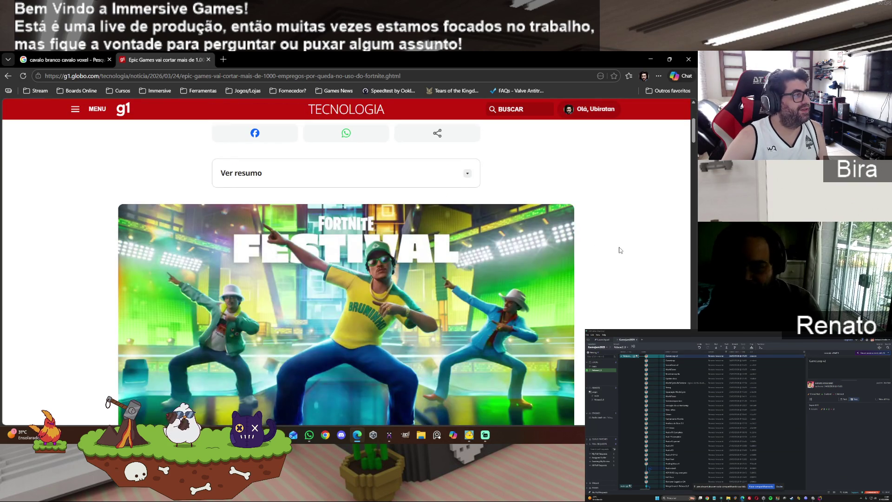
scroll(619, 249, up, 4)
scroll(619, 250, down, 12)
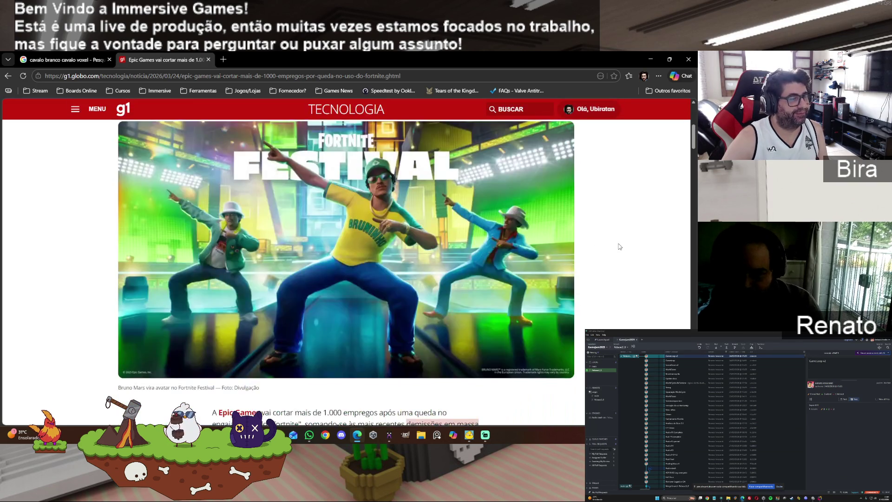
scroll(617, 245, down, 10)
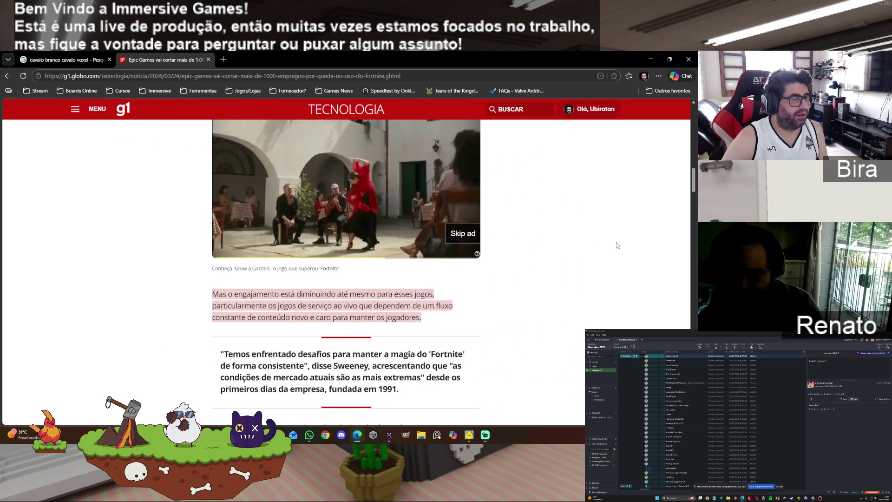
scroll(617, 245, down, 3)
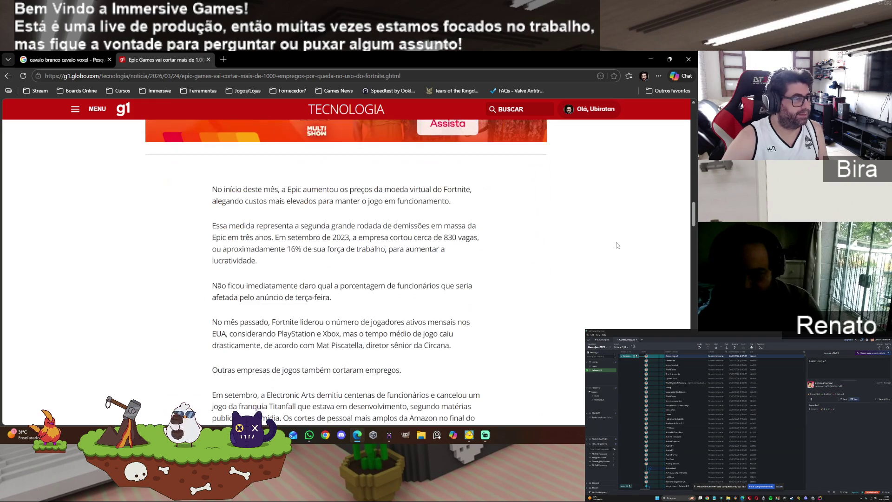
scroll(617, 245, down, 4)
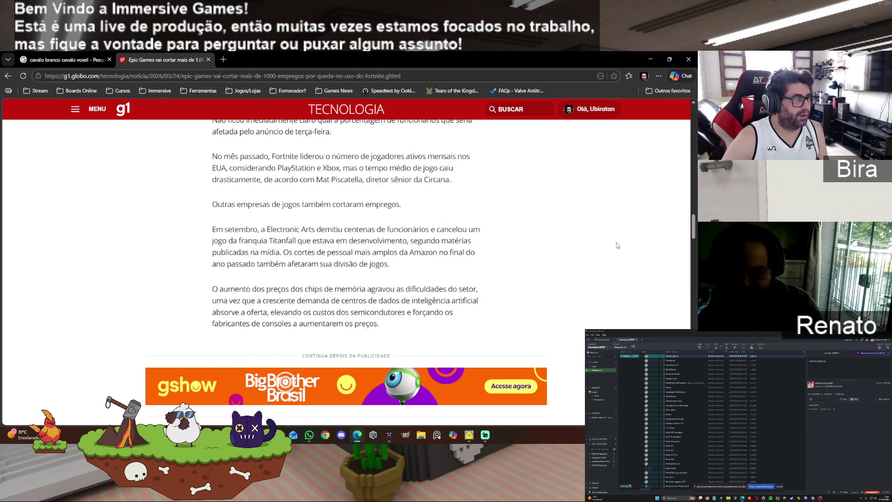
scroll(617, 246, down, 3)
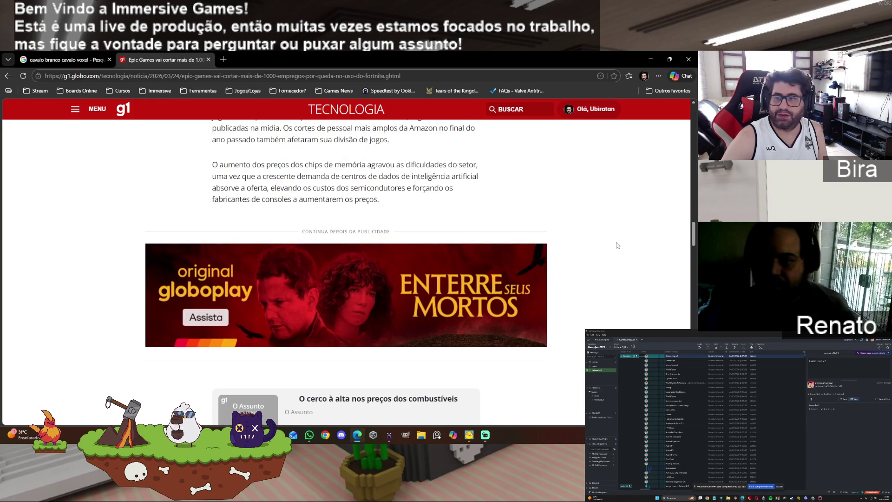
scroll(617, 245, up, 10)
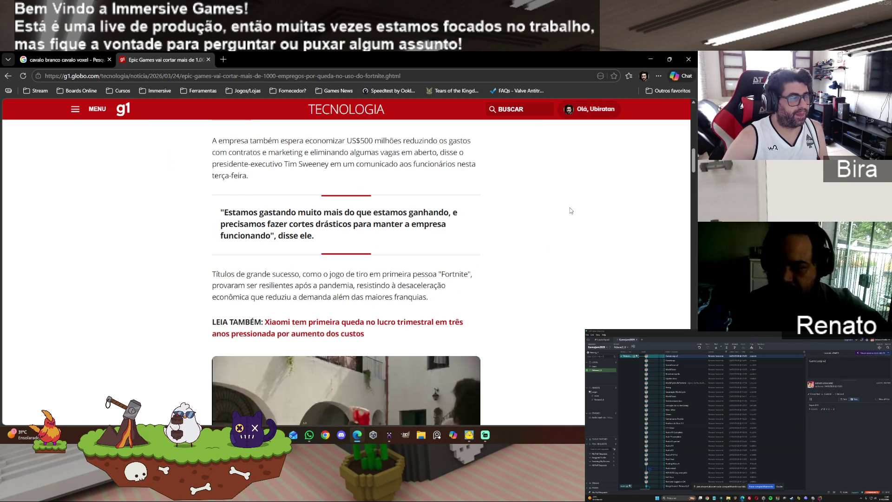
scroll(541, 241, up, 10)
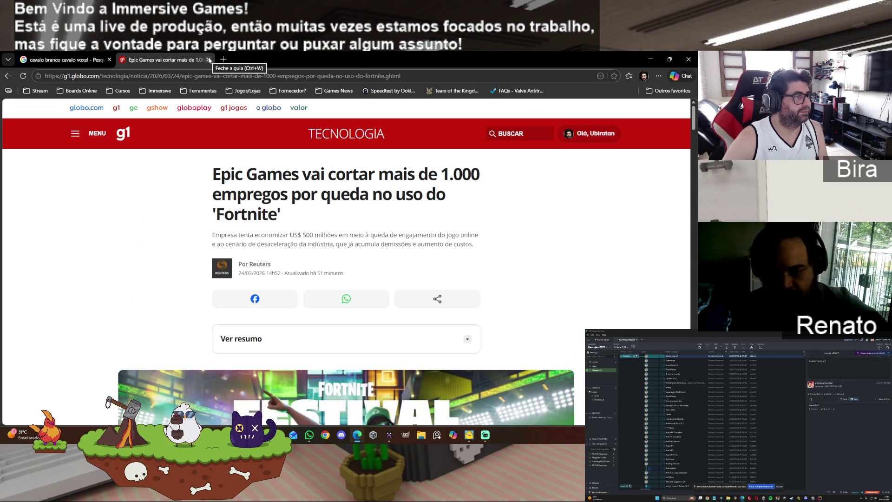
Close the G1 tab, preview the cowboy-rider voxel horse, open an empty tab, and minimize Edge
click(207, 59)
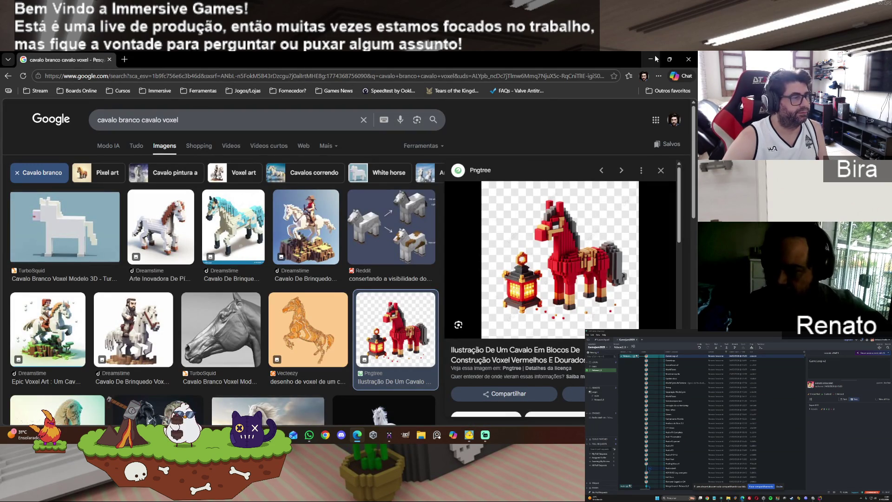
click(305, 234)
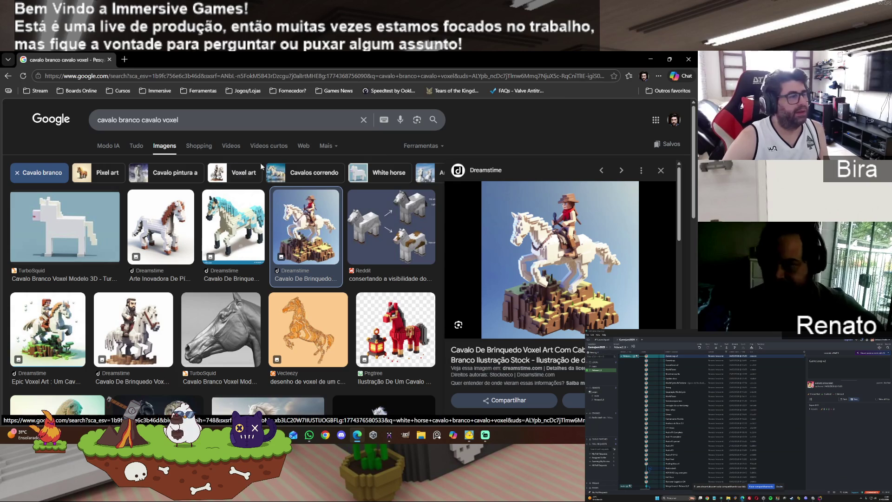
click(125, 59)
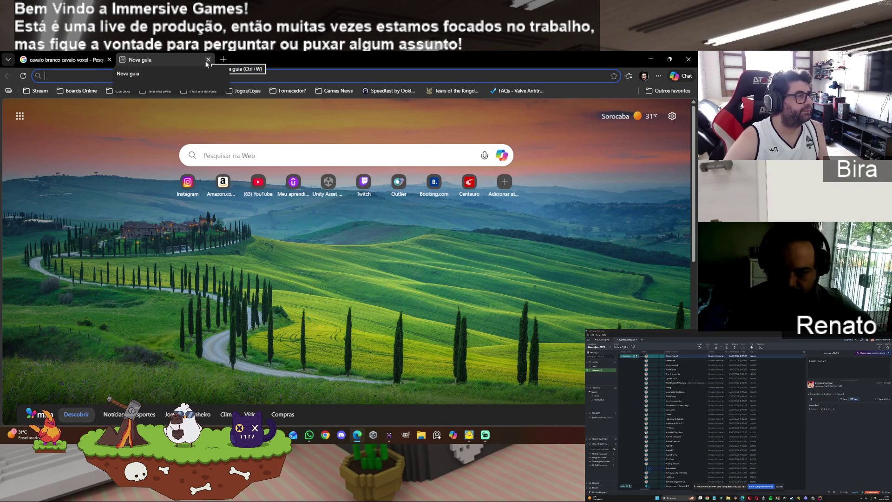
click(650, 62)
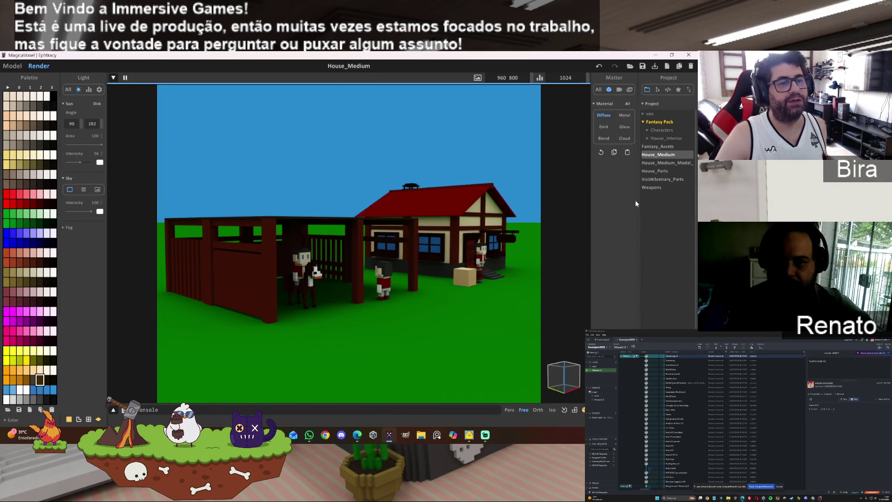
Orbit around the House_Medium shed, compare the Render view, and settle back in Model view
mouse_move(462, 286)
right_down()
mouse_move(474, 227)
mouse_move(483, 288)
mouse_move(487, 271)
mouse_move(458, 300)
mouse_move(466, 289)
right_up()
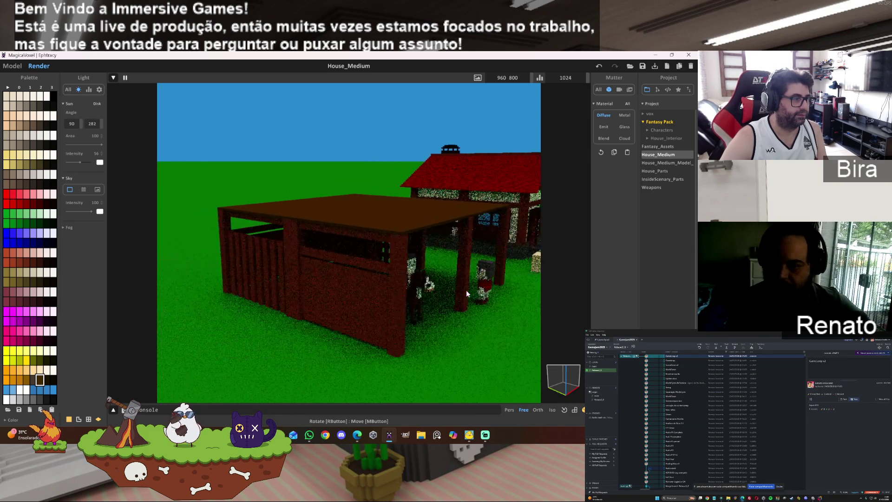
click(21, 65)
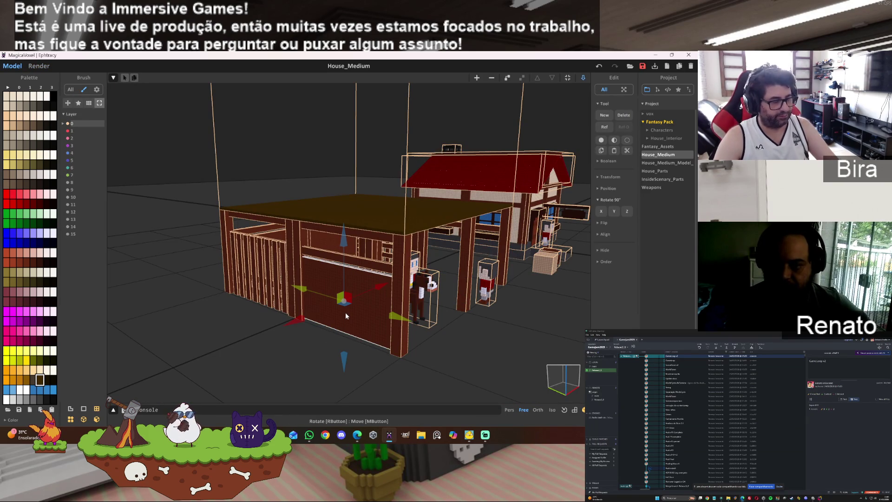
scroll(307, 309, up, 5)
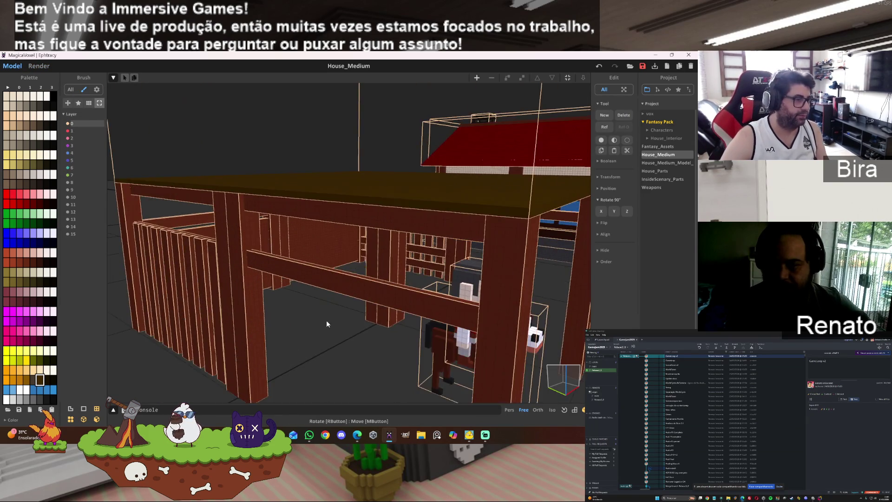
mouse_move(326, 323)
right_down()
mouse_move(367, 335)
mouse_move(339, 340)
right_up()
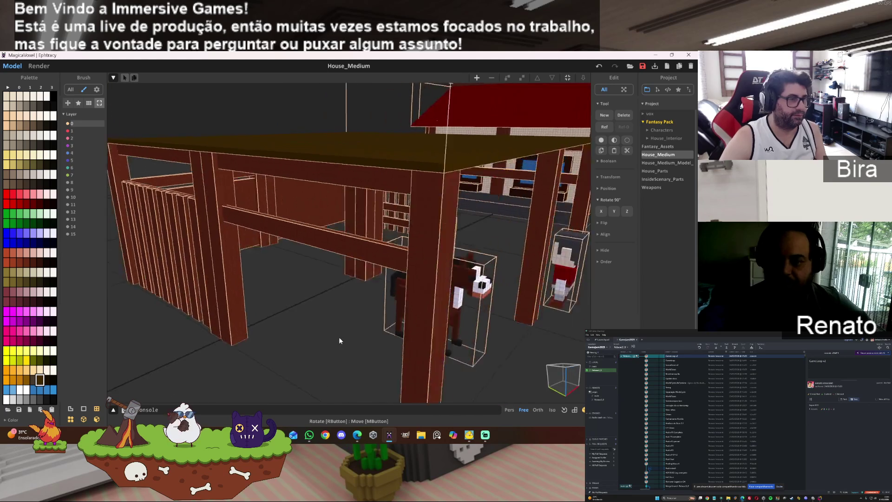
scroll(338, 340, down, 5)
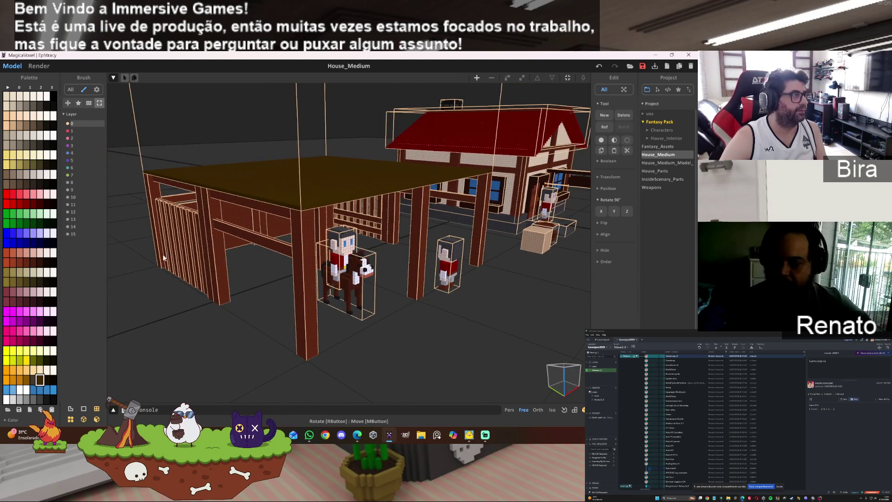
click(38, 66)
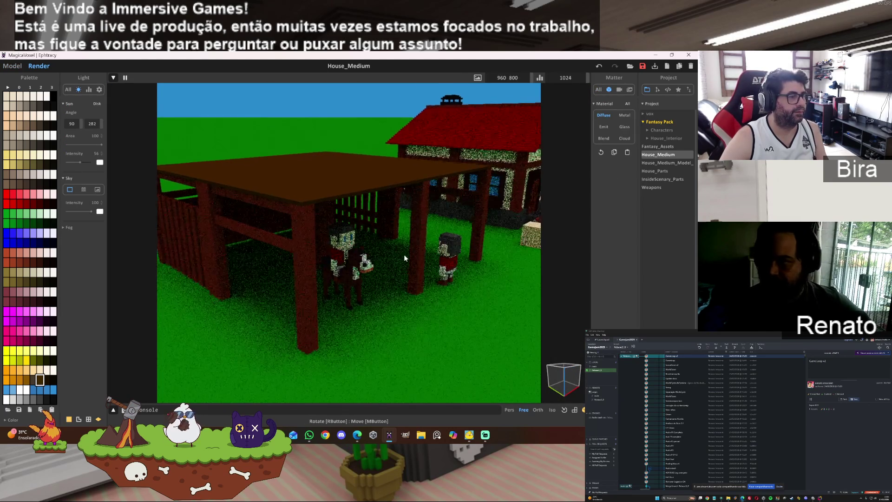
scroll(404, 255, down, 2)
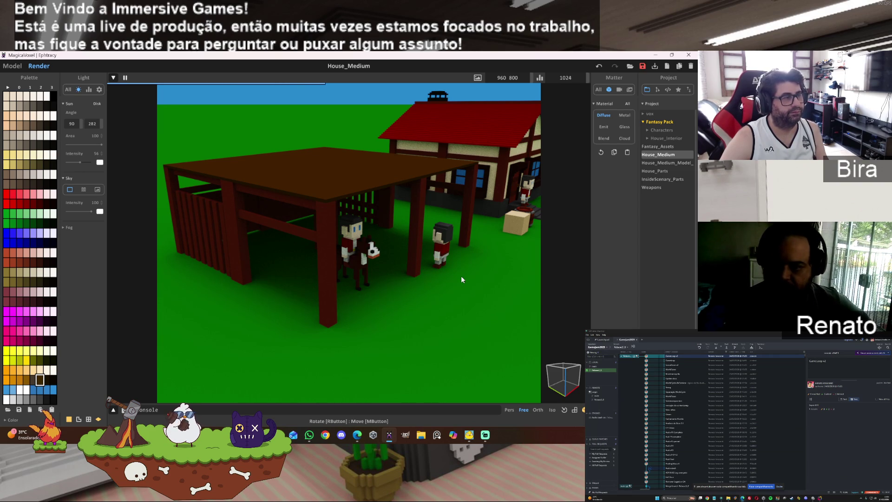
click(12, 65)
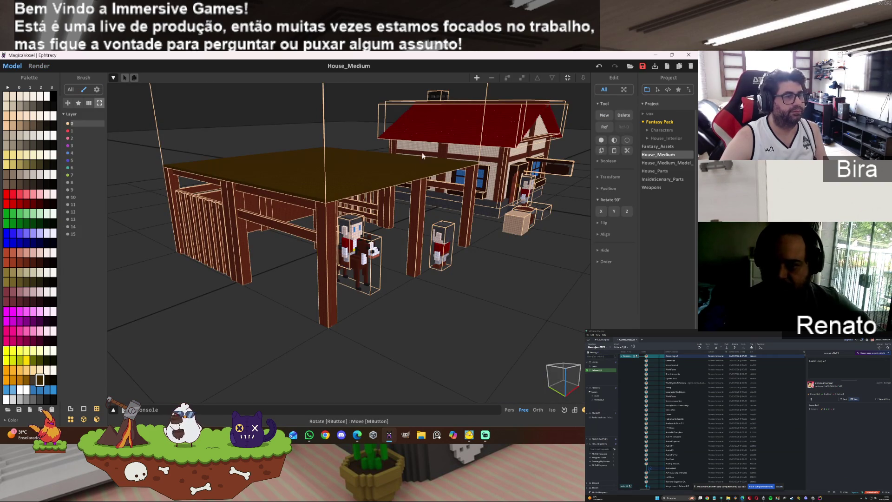
Remove the shed's roof, then check the open fenced pen in the rendered preview
double_click(383, 171)
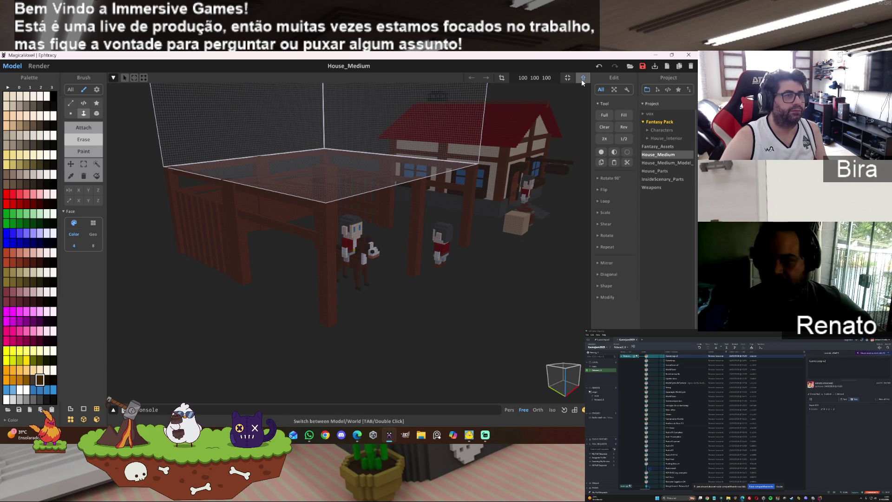
double_click(554, 129)
click(42, 67)
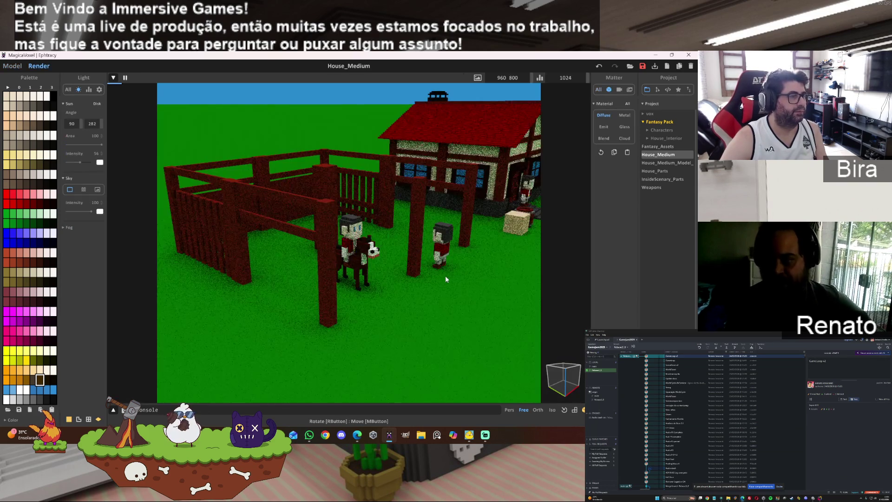
mouse_move(470, 314)
right_down()
mouse_move(479, 299)
mouse_move(448, 300)
right_up()
scroll(478, 299, up, 5)
scroll(447, 300, down, 4)
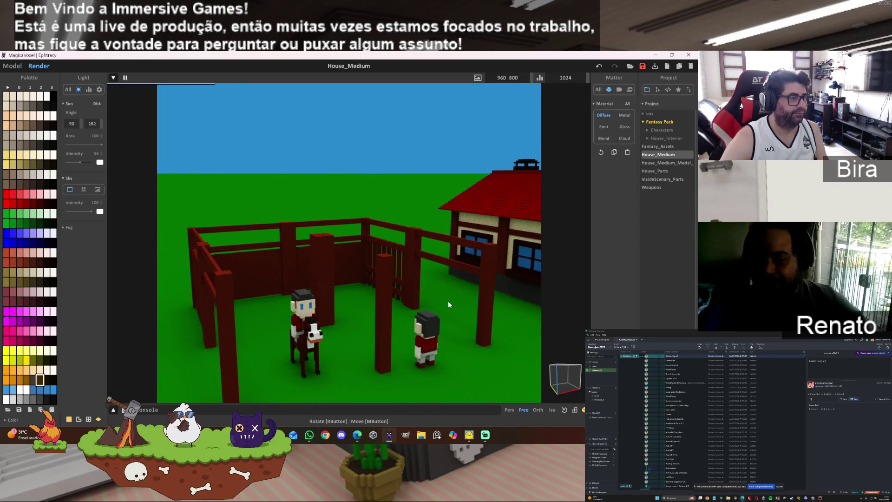
Back in the Model view, clear the selection and open the fence model for voxel editing
click(12, 65)
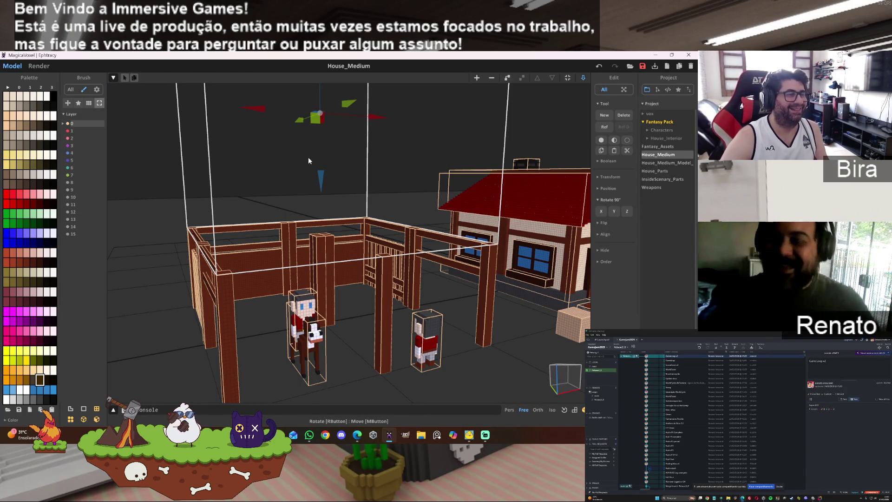
click(261, 168)
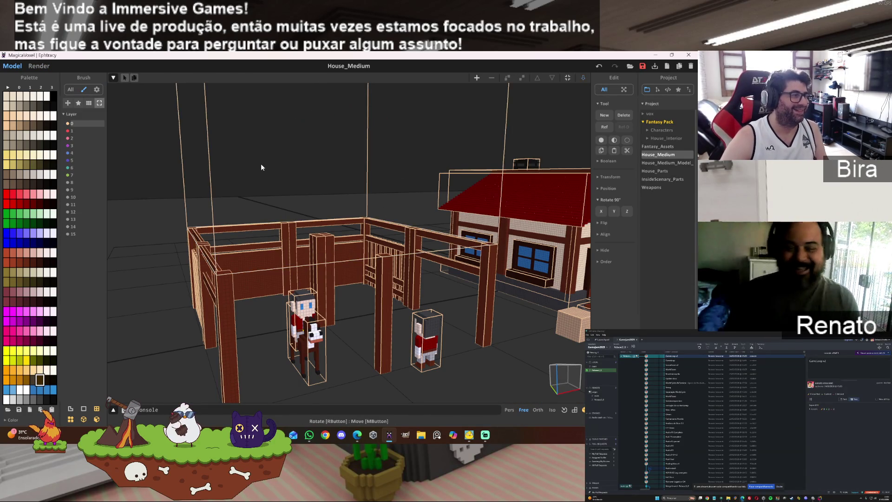
double_click(216, 220)
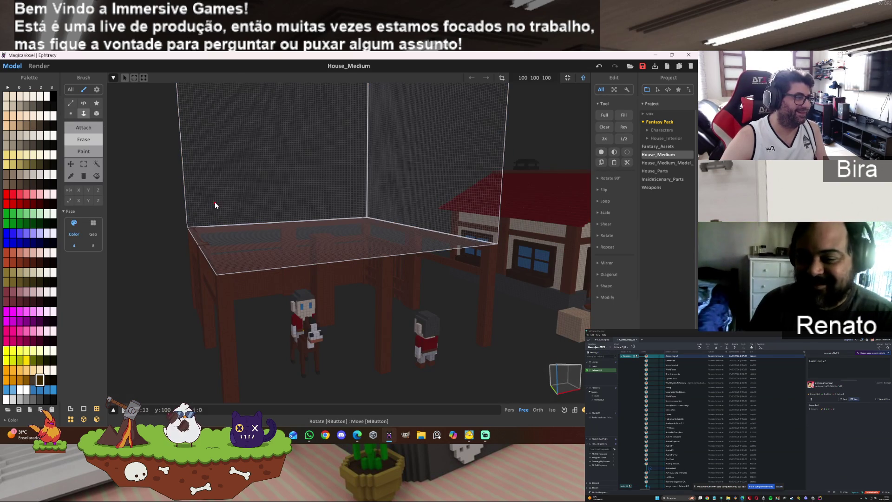
Add a brown voxel block from the inner corner and extrude it with the Face brush toward the bottom-right
click(96, 113)
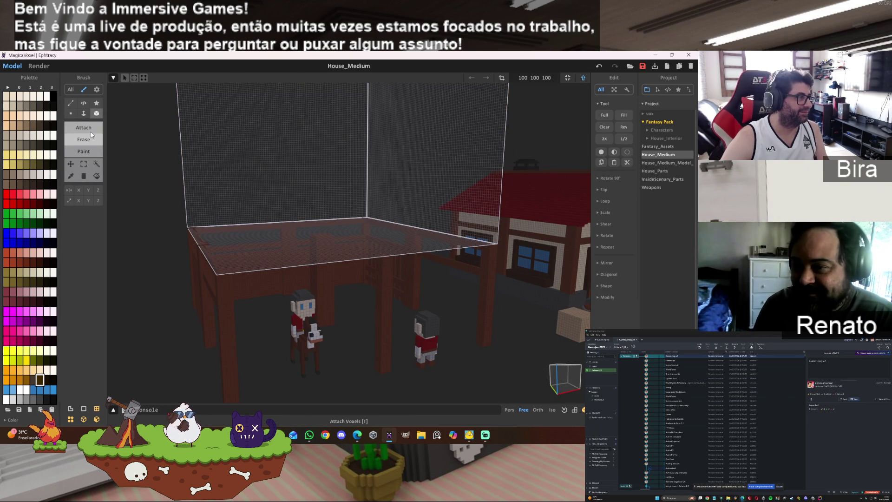
mouse_move(325, 171)
right_down()
mouse_move(318, 133)
mouse_move(322, 155)
mouse_move(295, 199)
right_up()
scroll(322, 155, up, 2)
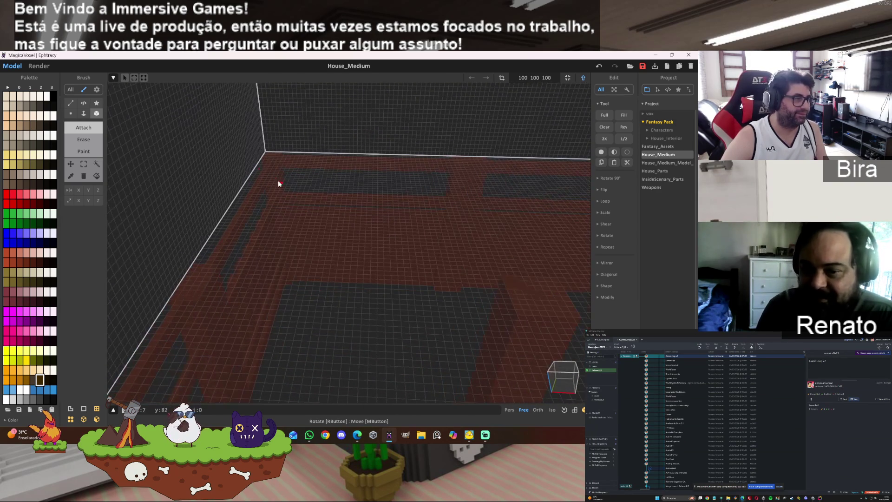
mouse_move(265, 156)
mouse_down()
mouse_move(415, 258)
mouse_move(553, 275)
mouse_move(564, 294)
mouse_up()
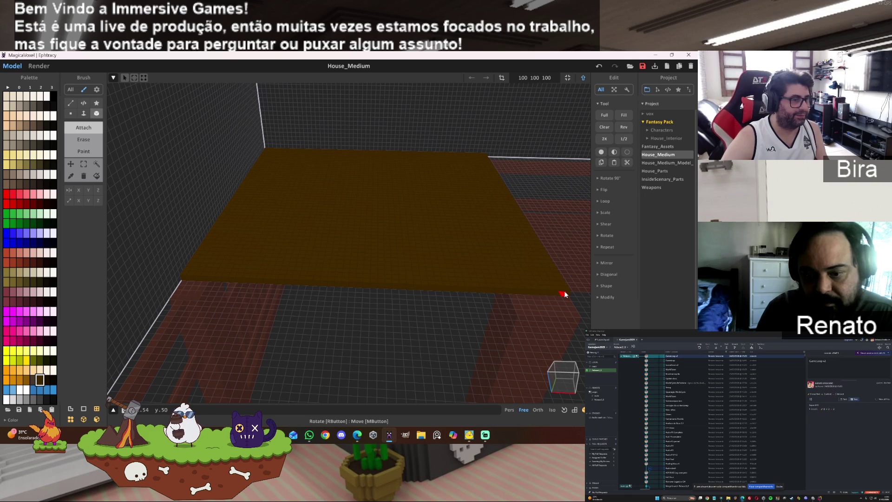
mouse_move(564, 320)
right_down()
mouse_move(514, 322)
mouse_move(524, 326)
right_up()
click(83, 113)
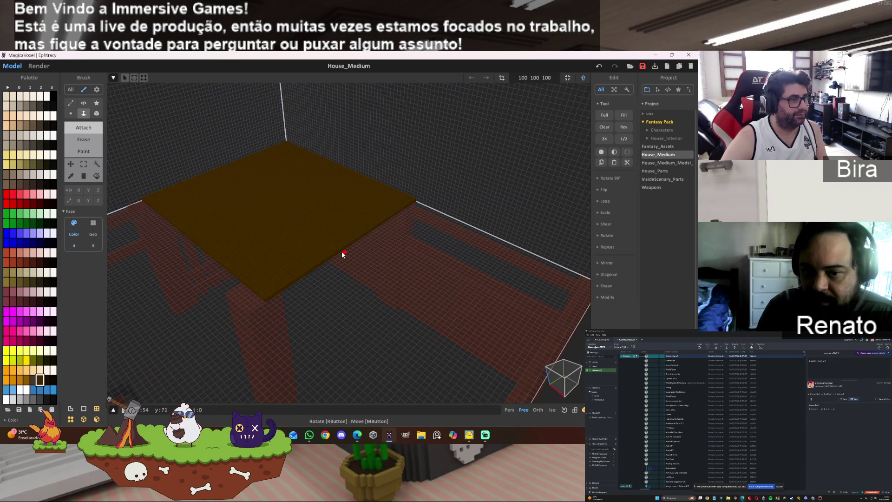
mouse_move(342, 253)
mouse_down()
mouse_move(564, 362)
mouse_move(551, 357)
mouse_up()
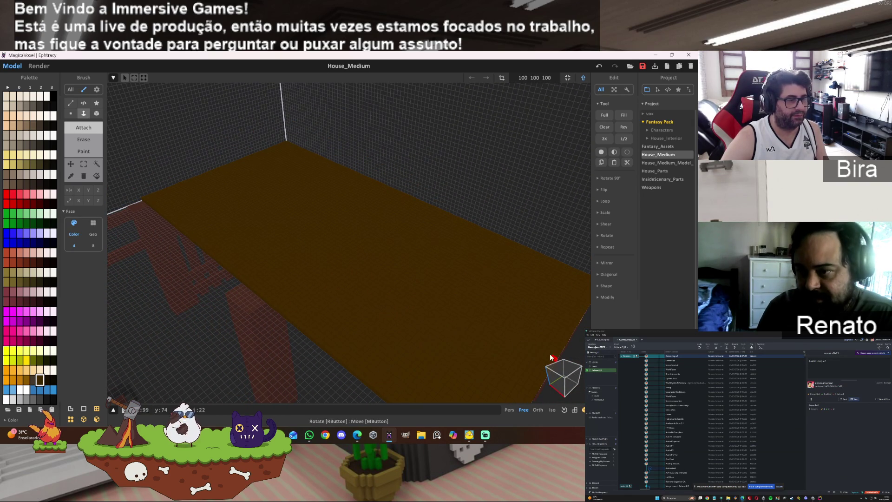
Pick a new palette colour and repaint the slab's top surface with the Paint brush
right_drag(309, 255, 54, 397)
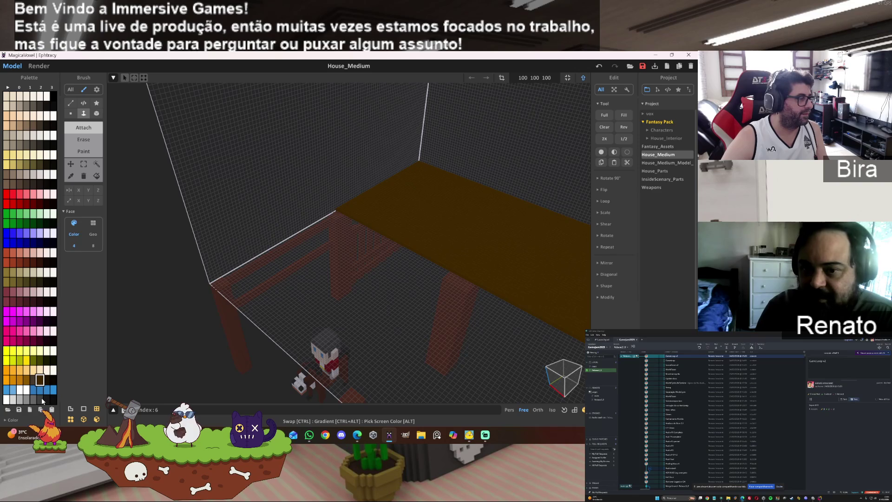
click(41, 398)
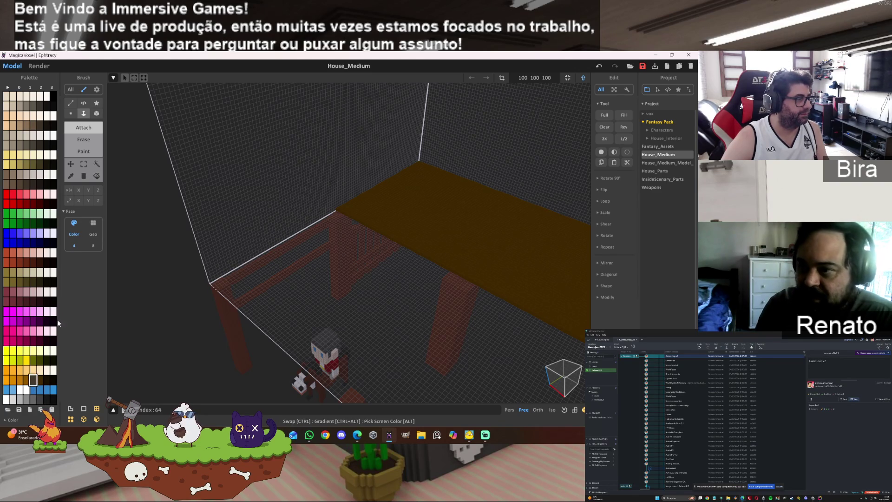
click(97, 176)
click(428, 201)
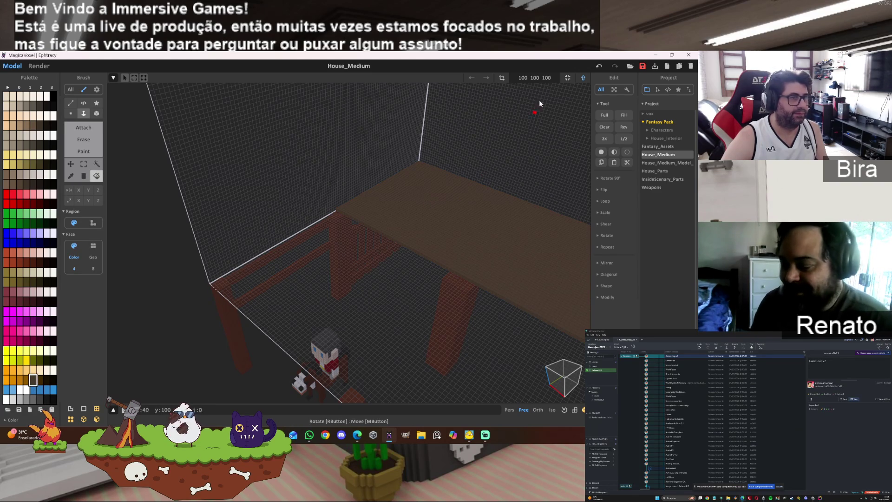
Return to World mode and view the scene in the Render tab
click(583, 78)
mouse_move(313, 210)
right_down()
mouse_move(250, 234)
mouse_move(323, 218)
mouse_move(209, 163)
right_up()
click(39, 66)
scroll(236, 217, up, 5)
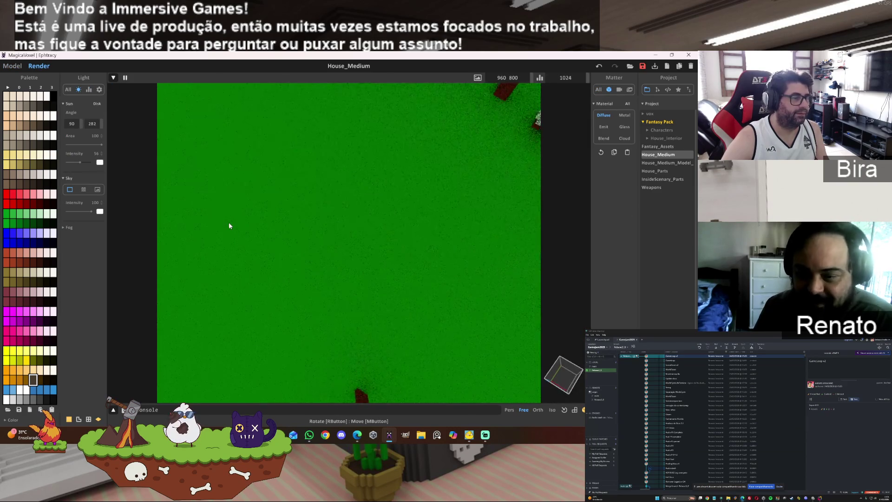
mouse_move(229, 225)
right_down()
mouse_move(311, 195)
mouse_move(303, 180)
mouse_move(228, 218)
mouse_move(324, 141)
mouse_move(297, 159)
right_up()
scroll(301, 153, down, 5)
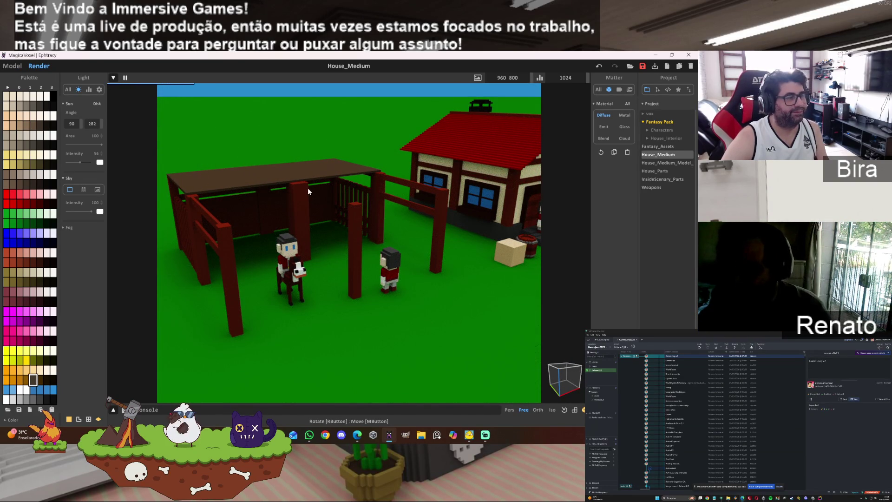
right_drag(370, 209, 383, 215)
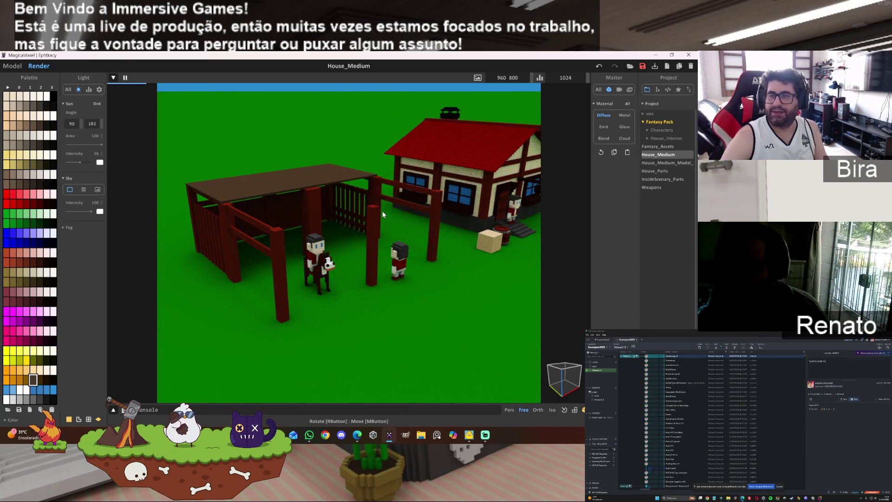
right_drag(384, 214, 366, 199)
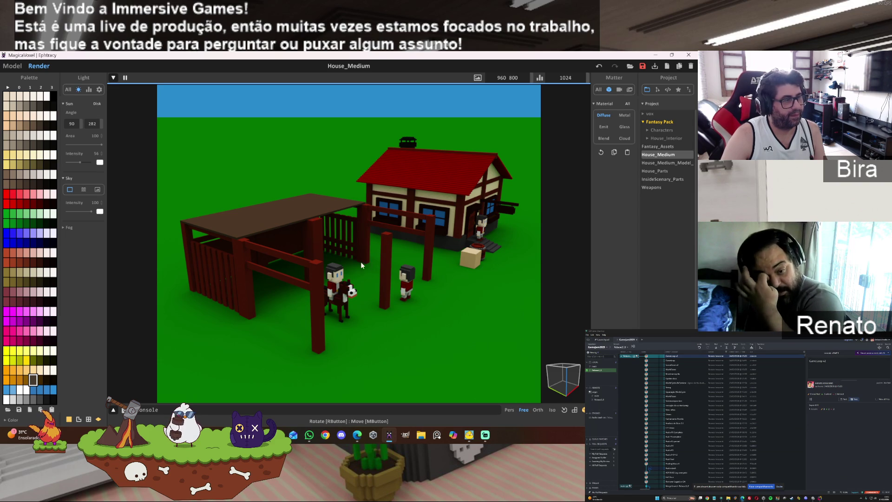
Orbit and zoom the render to show the house's side, then go back to the Model editor
right_drag(361, 261, 280, 260)
scroll(280, 260, up, 3)
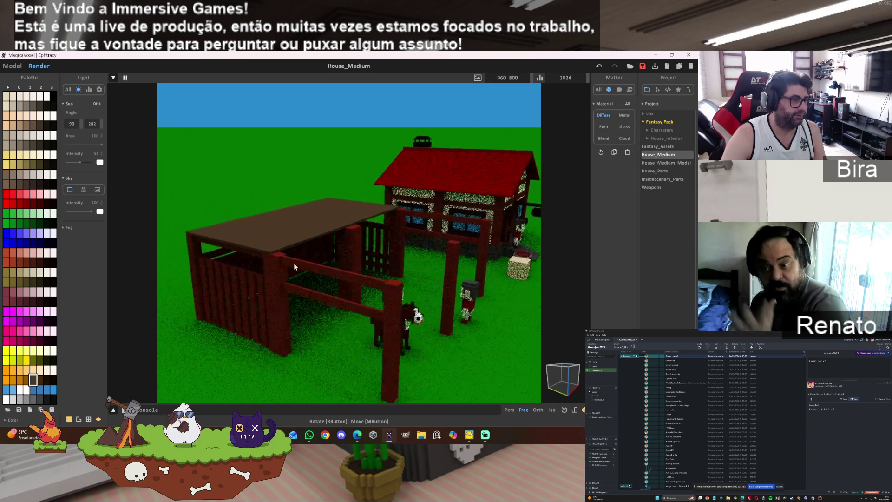
scroll(294, 263, up, 2)
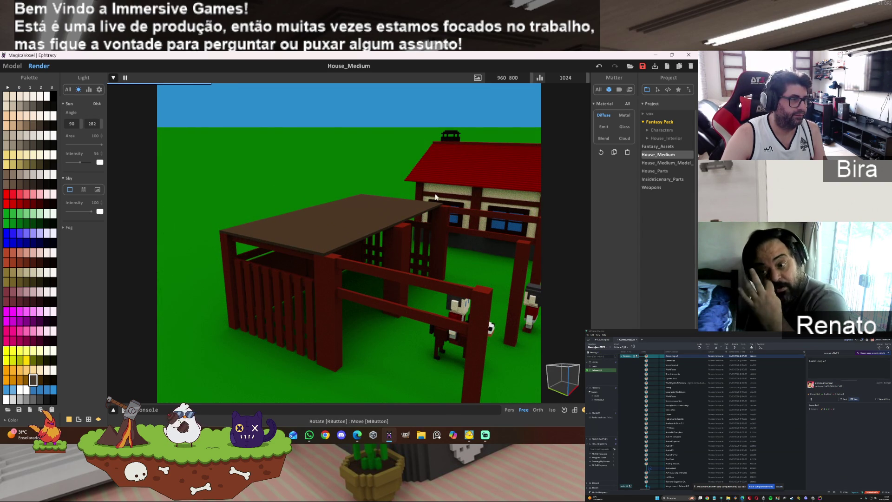
click(12, 66)
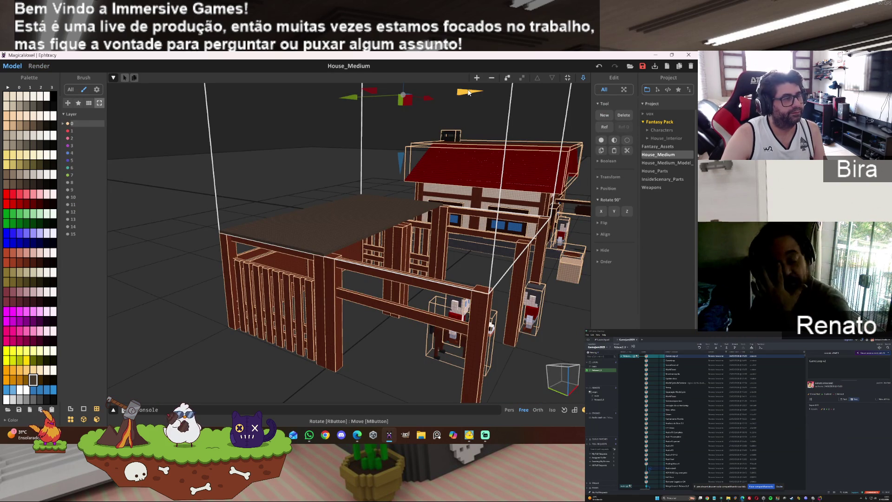
drag(468, 93, 437, 96)
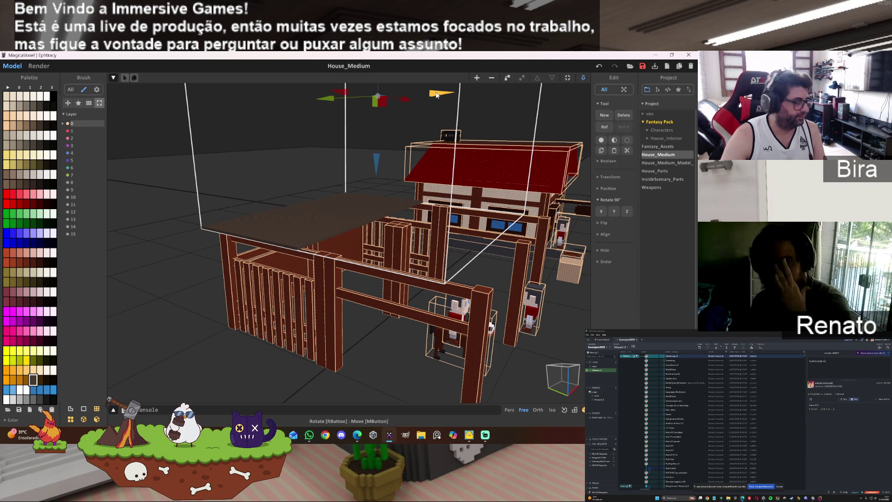
key(ctrl+z)
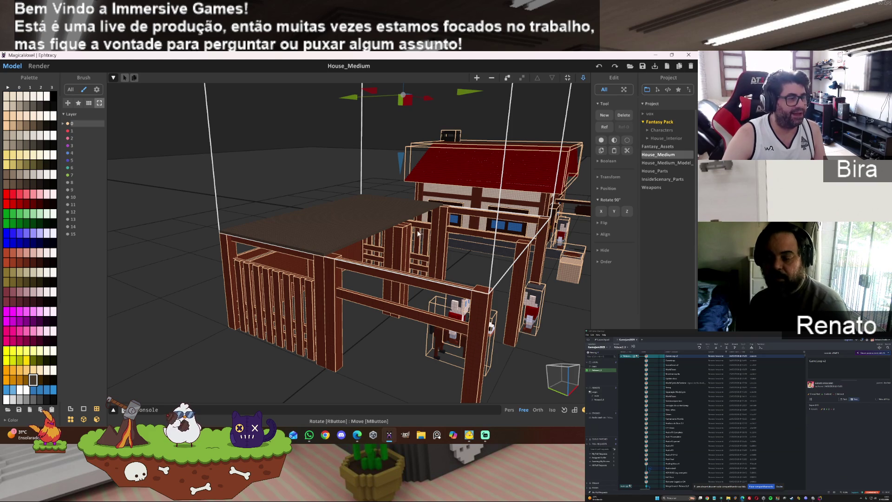
In Chrome, go to google.com and search 'epic games brasil' from the 'epic' suggestions
click(357, 439)
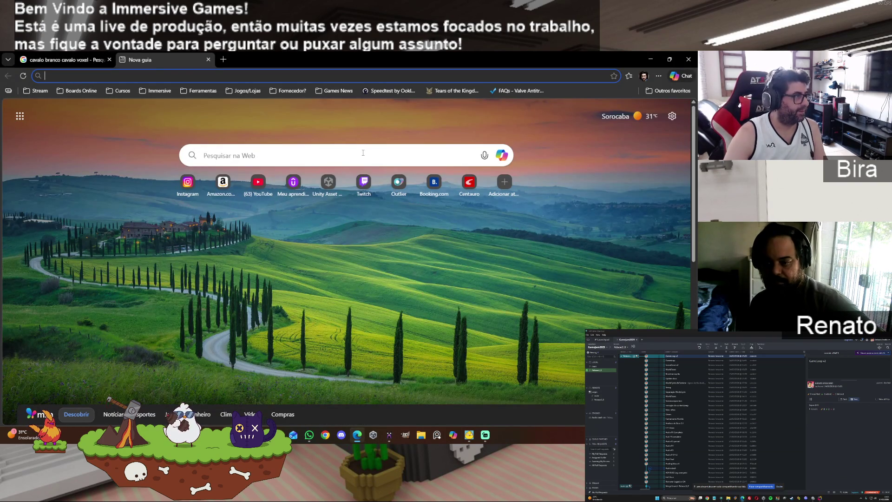
text(www.google.com.br)
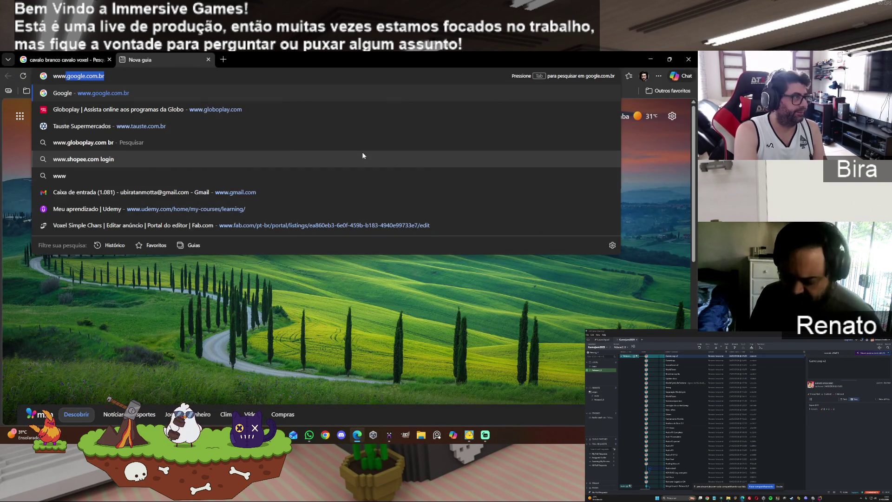
key(Return)
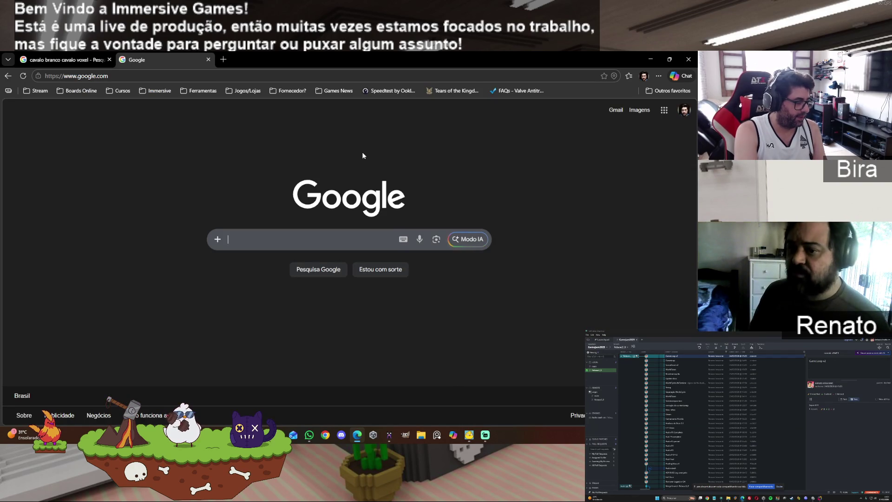
text(epic)
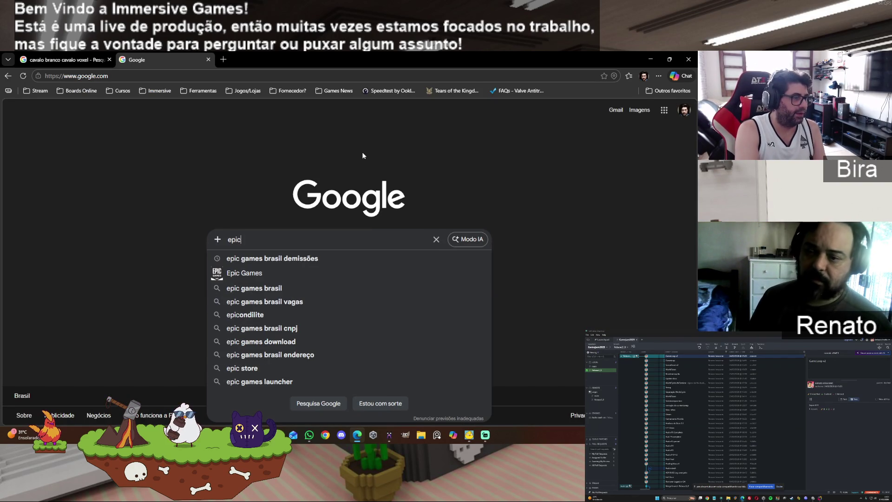
key(Down)
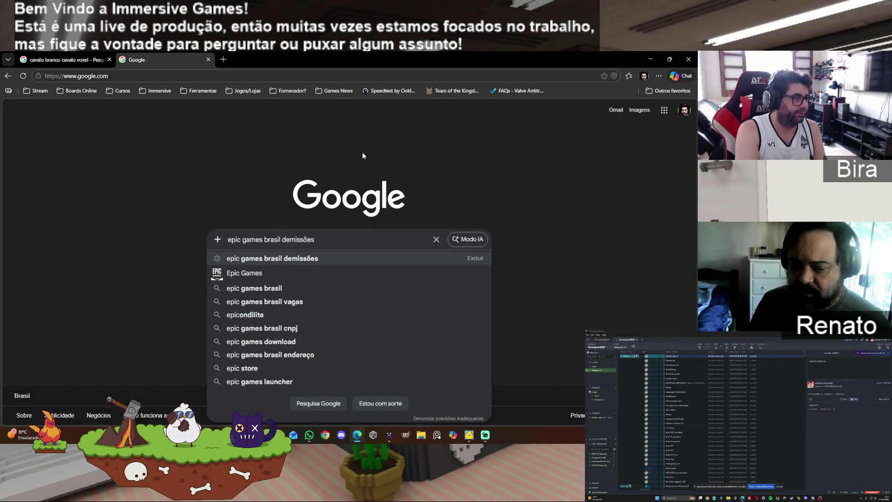
key(Down)
key(Down)
key(Return)
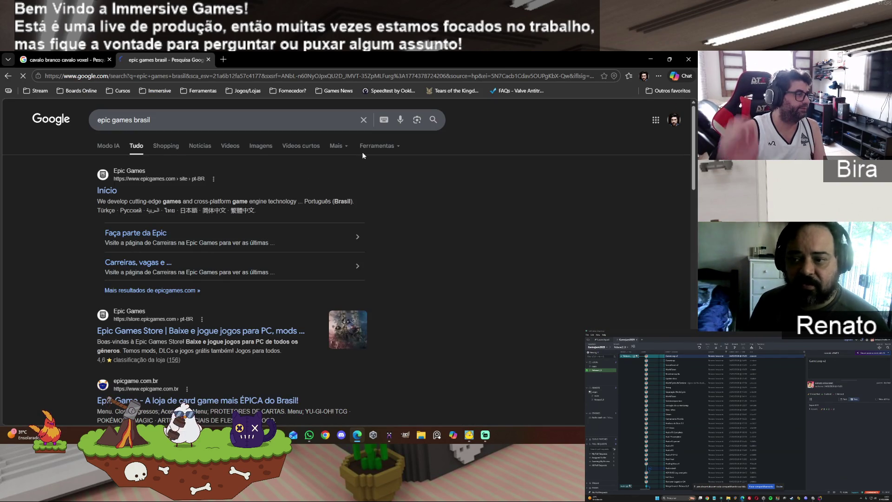
scroll(308, 250, down, 1)
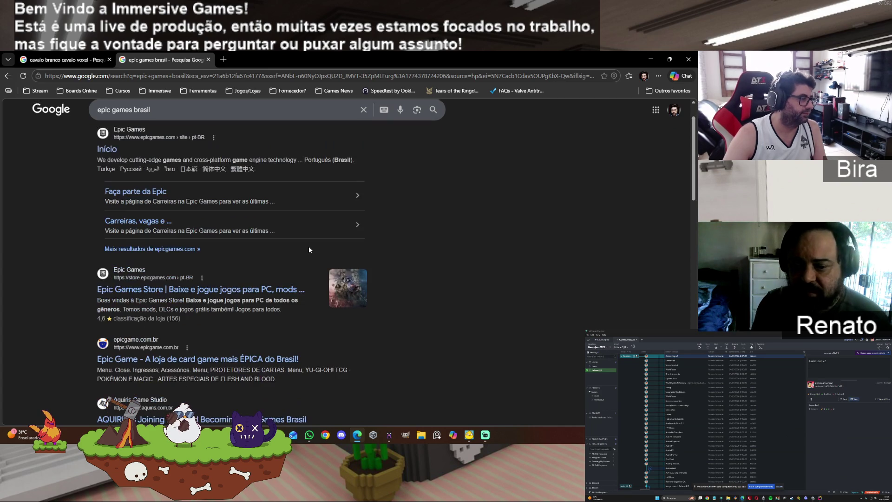
scroll(288, 294, down, 1)
scroll(287, 294, down, 2)
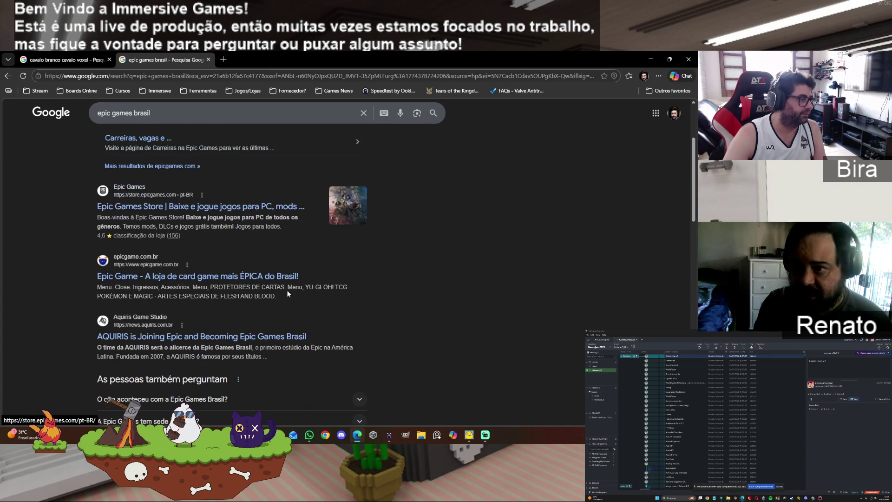
scroll(287, 294, down, 3)
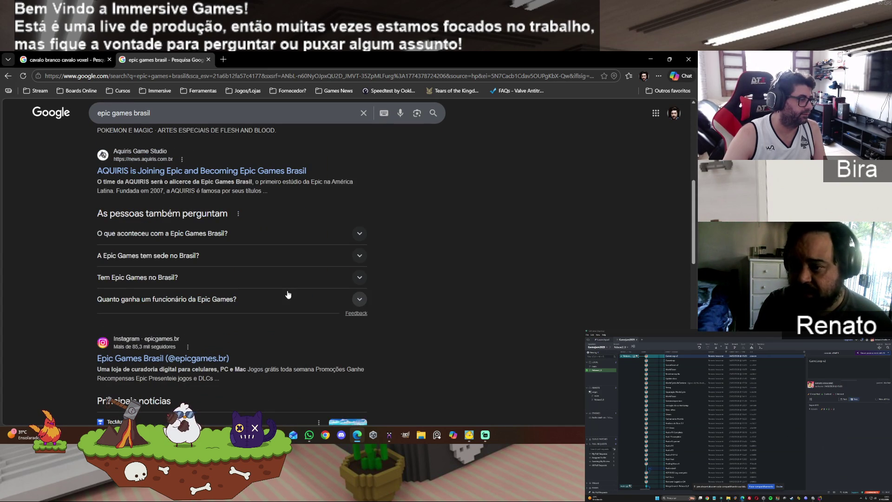
scroll(288, 294, down, 2)
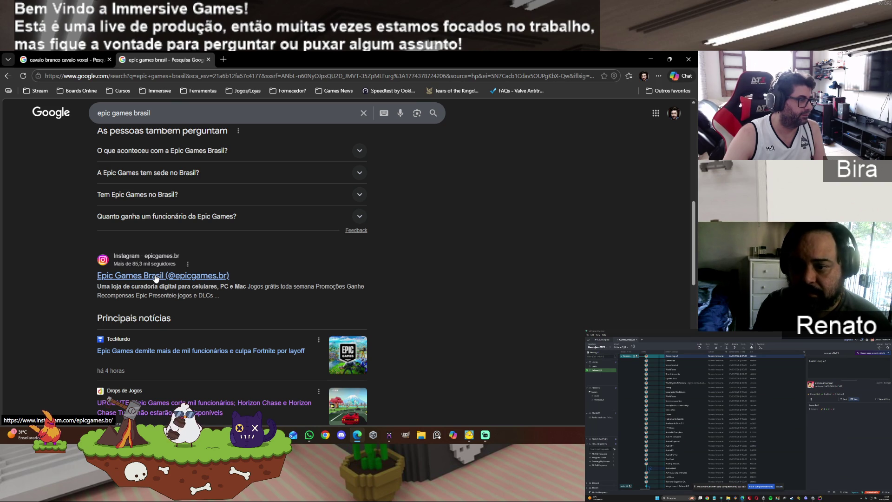
scroll(155, 277, down, 3)
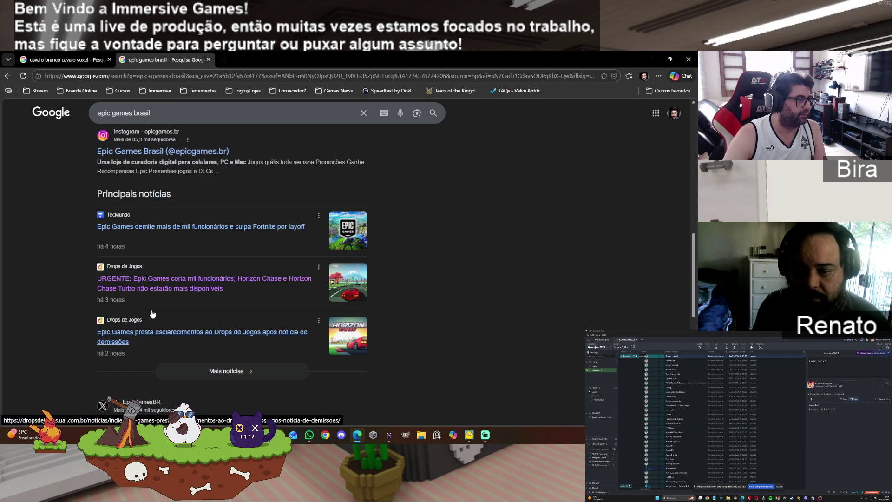
scroll(153, 314, down, 3)
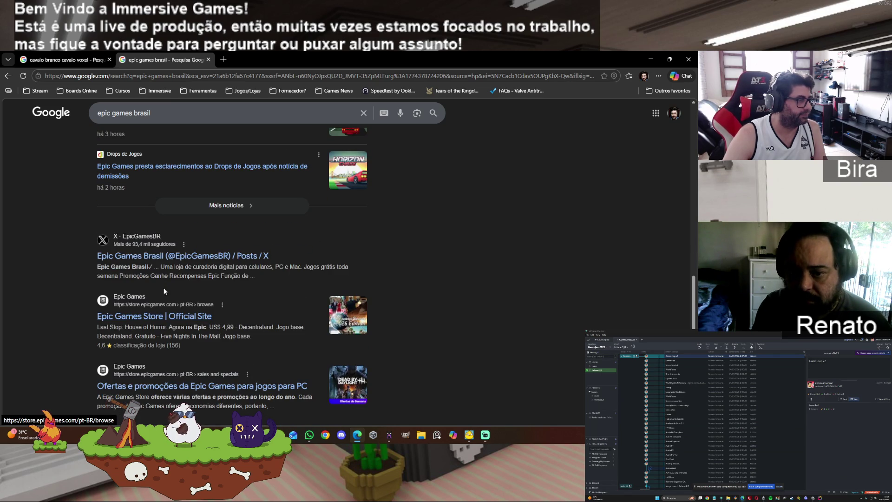
click(146, 257)
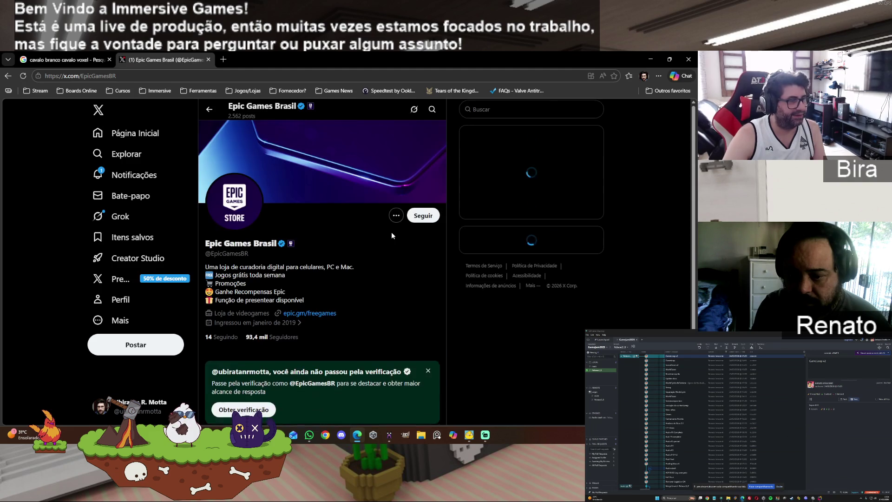
scroll(391, 237, down, 4)
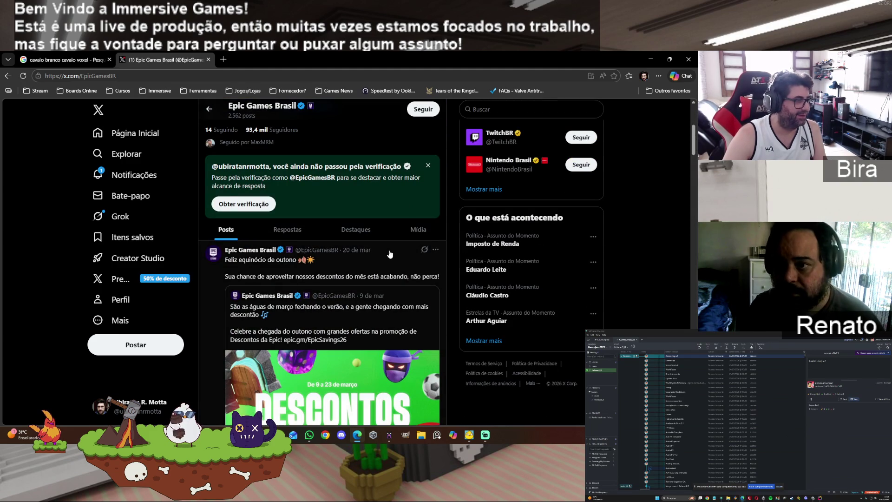
scroll(390, 255, up, 3)
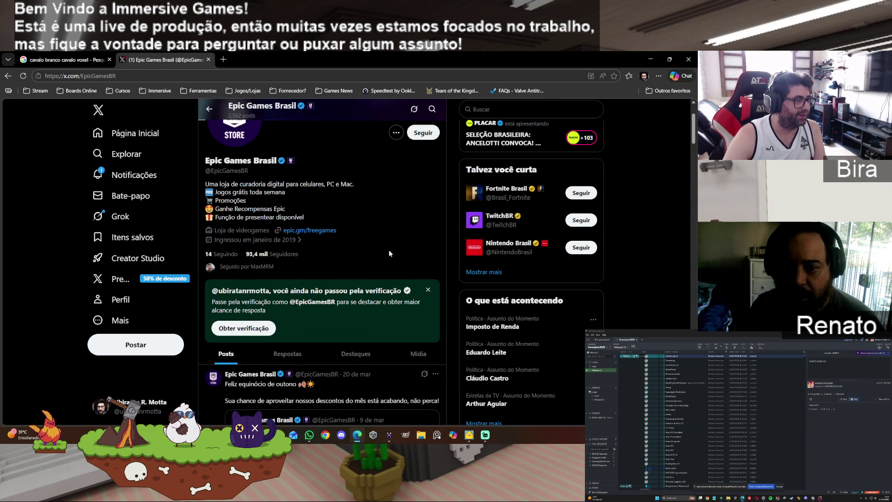
scroll(389, 253, down, 10)
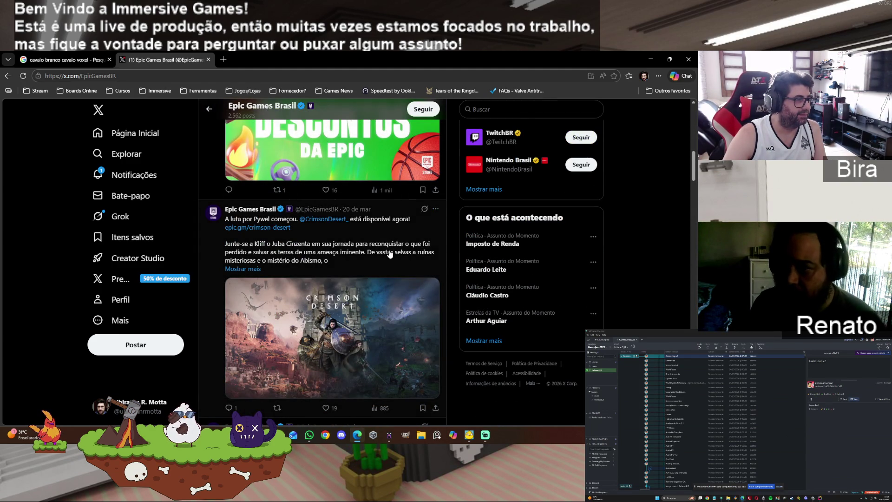
scroll(389, 254, down, 3)
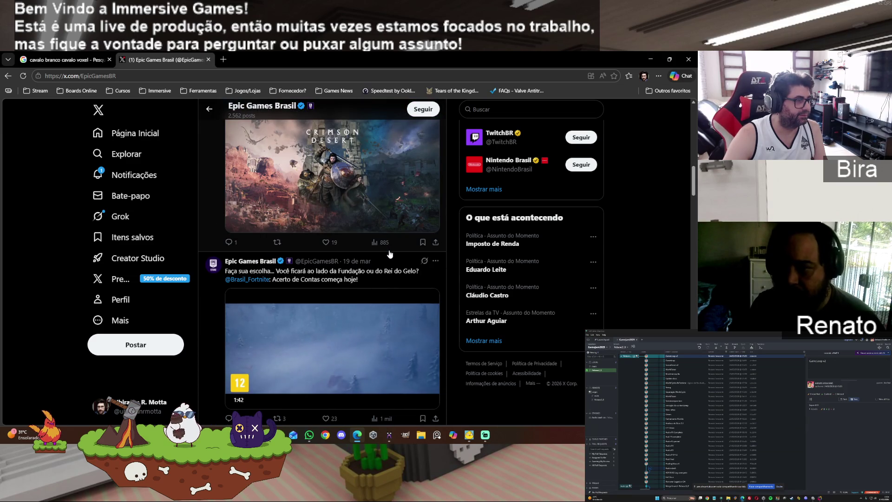
scroll(390, 253, down, 4)
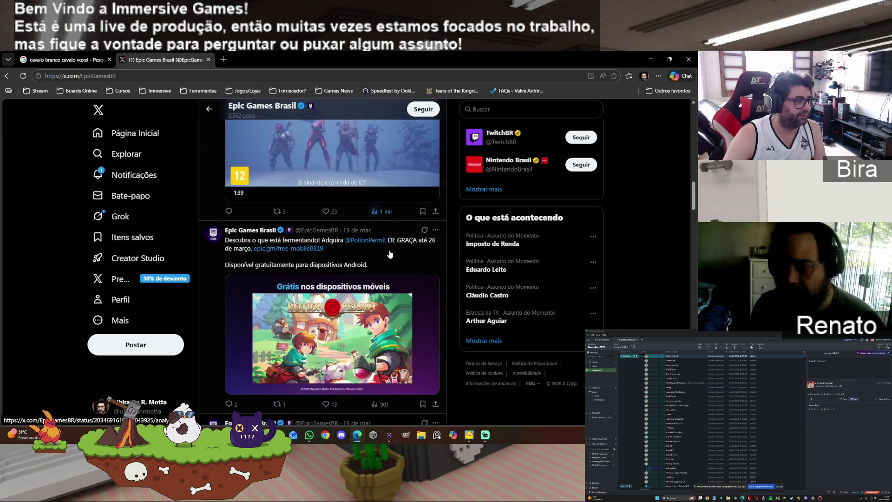
scroll(389, 254, up, 10)
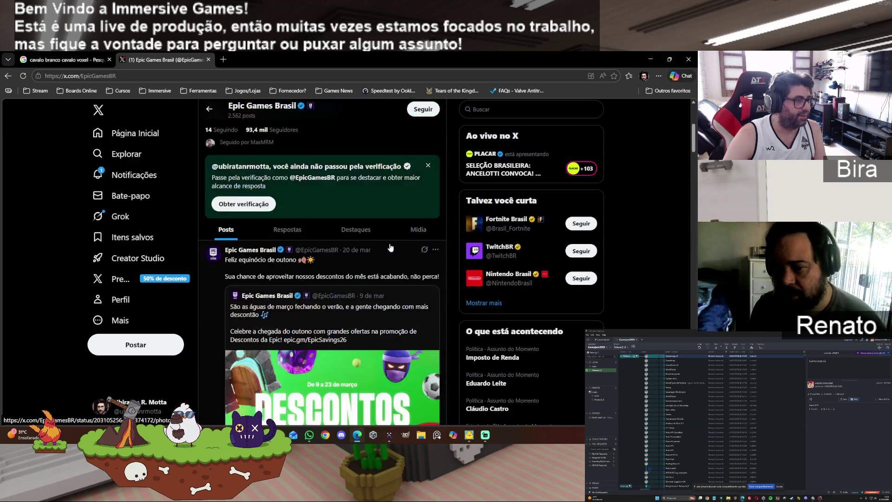
scroll(390, 248, up, 4)
Search X for 'horizon chase' and open the Horizon Chase account from the results
click(497, 109)
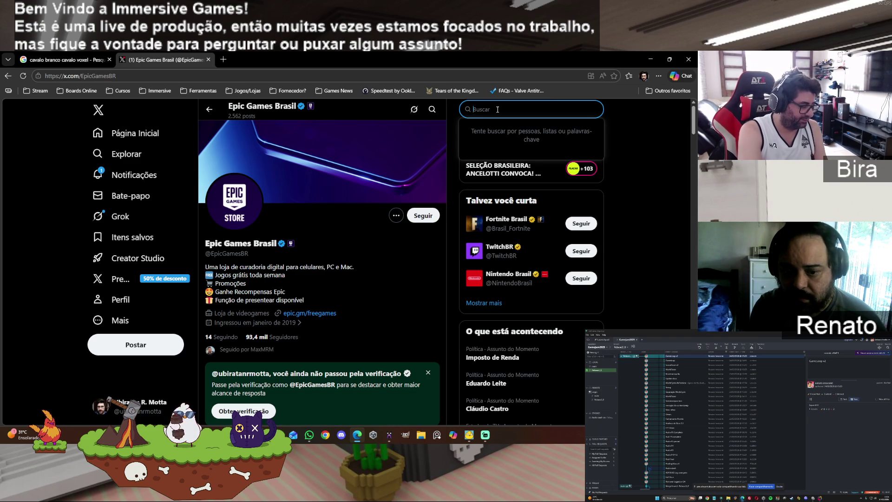
text(horizon c)
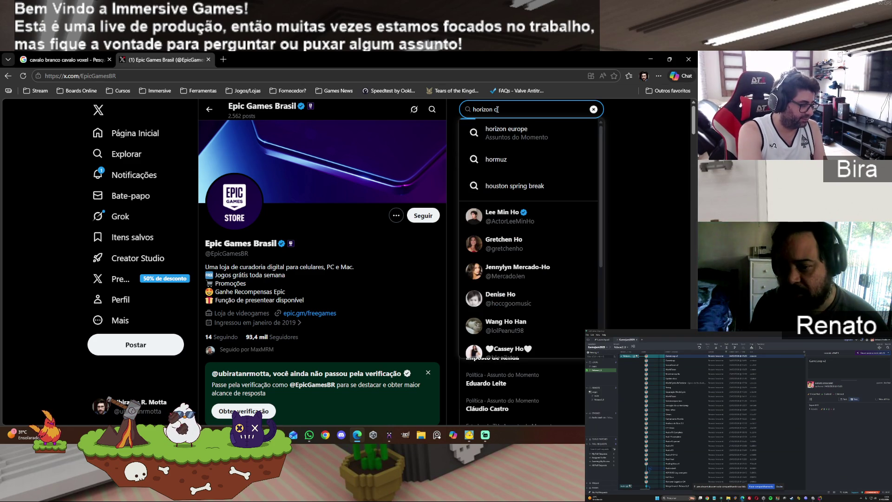
text(hase)
key(Return)
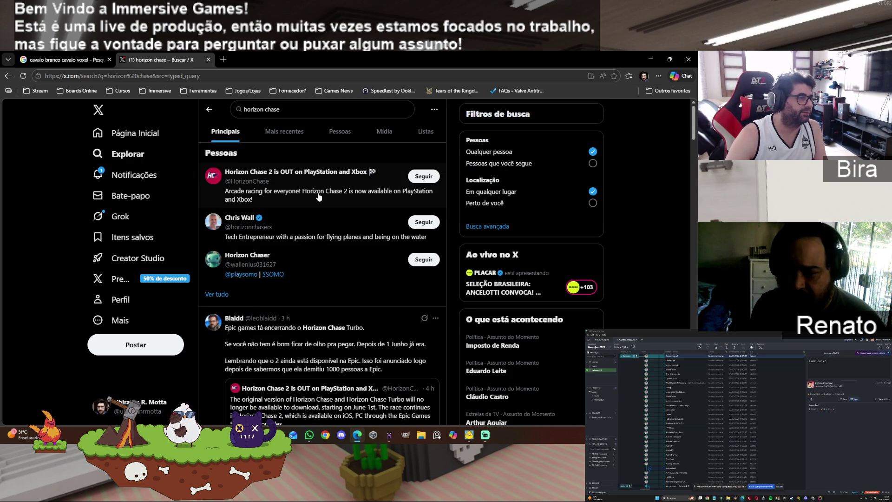
mouse_move(339, 179)
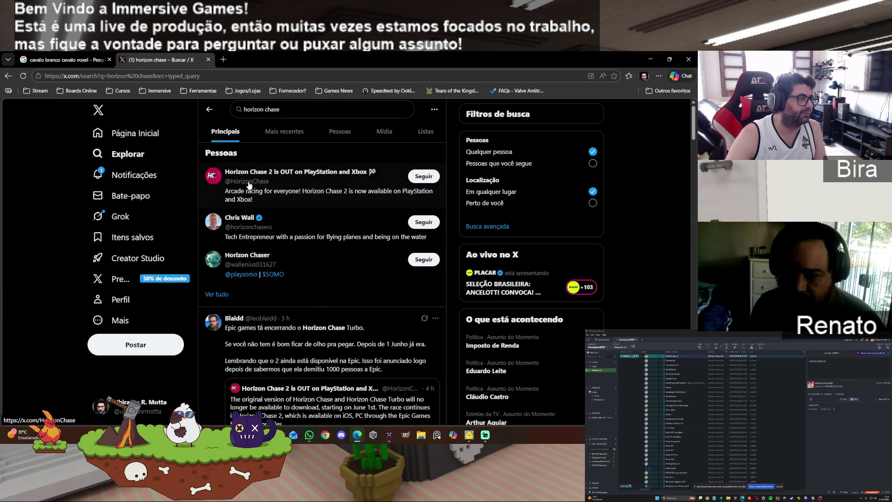
click(249, 185)
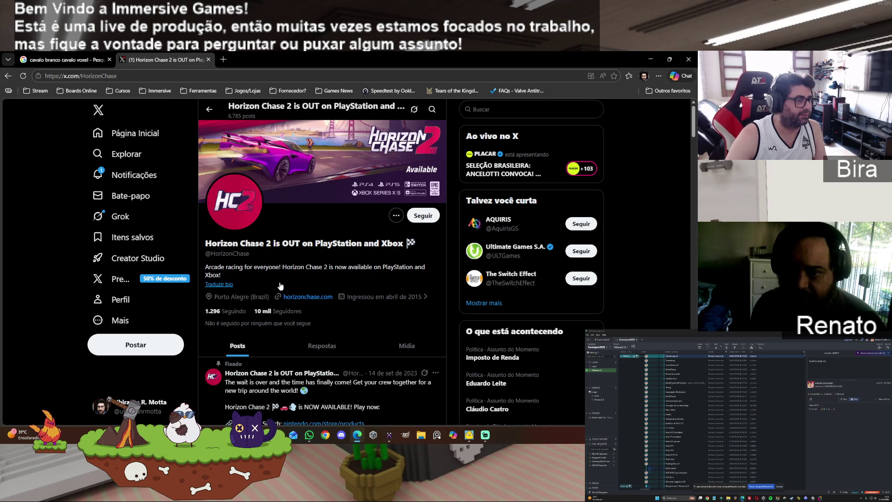
Scroll through Horizon Chase 2's posts back to the 1 May 2024 Ayrton Senna tribute
scroll(280, 286, down, 2)
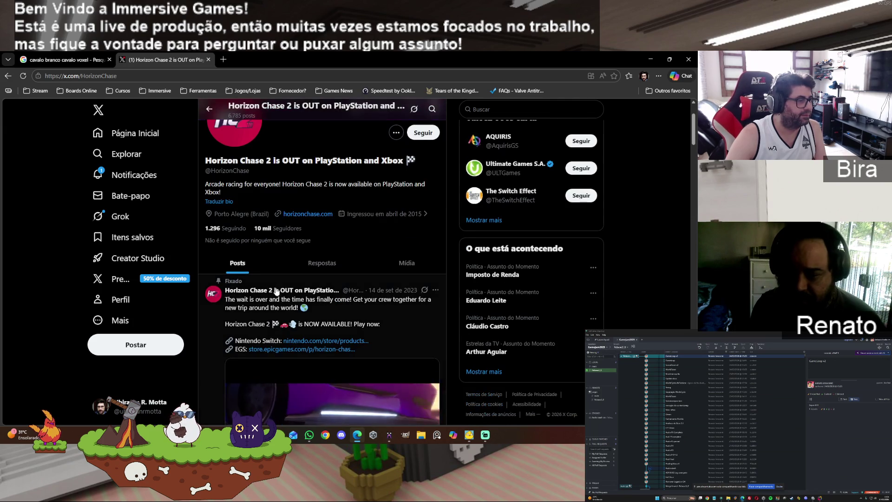
scroll(310, 321, down, 4)
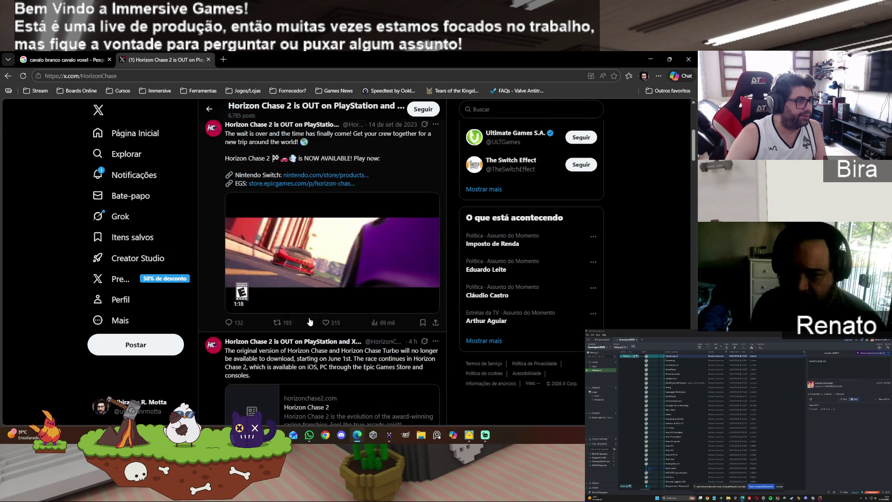
scroll(332, 310, down, 2)
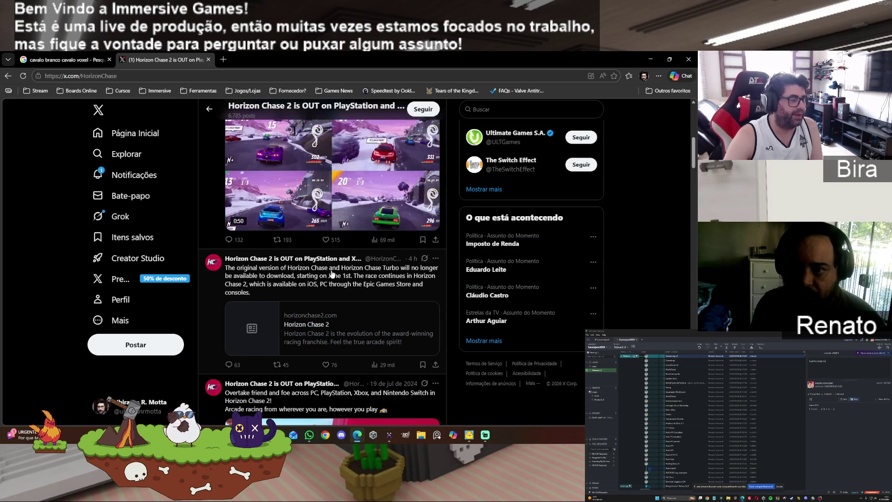
scroll(349, 293, down, 3)
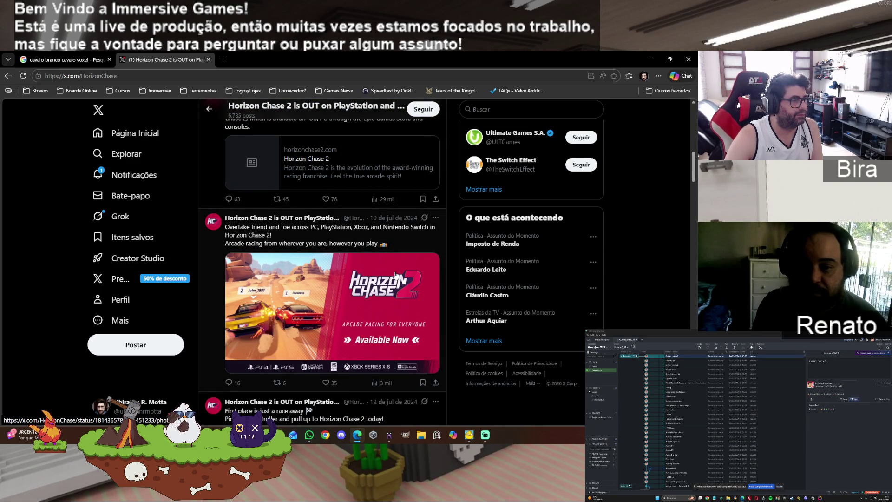
scroll(395, 274, down, 2)
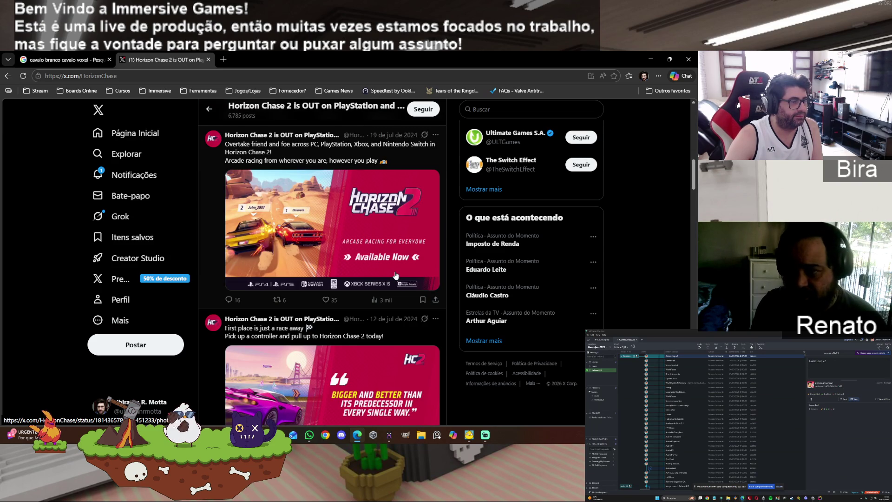
scroll(395, 274, down, 3)
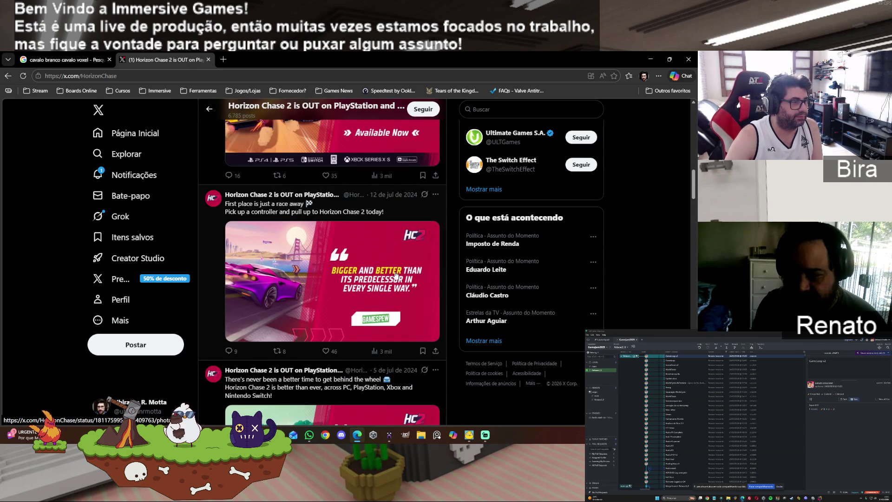
scroll(395, 275, down, 3)
scroll(395, 275, down, 2)
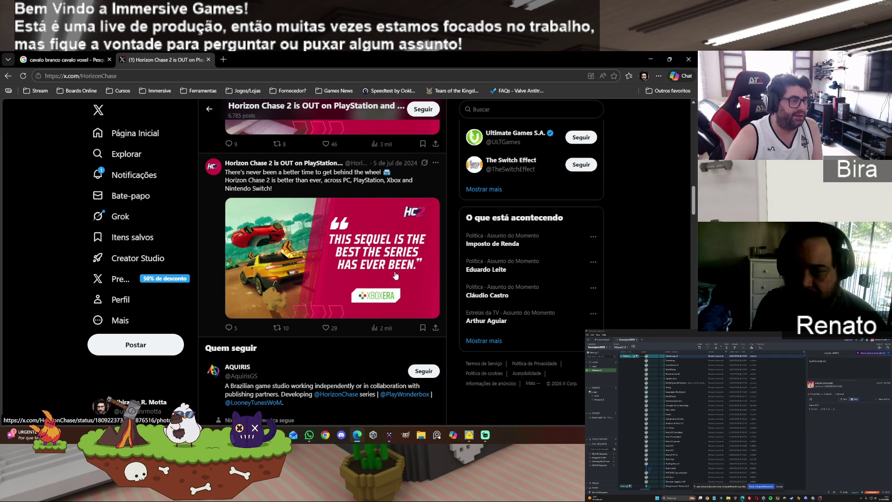
scroll(396, 276, down, 2)
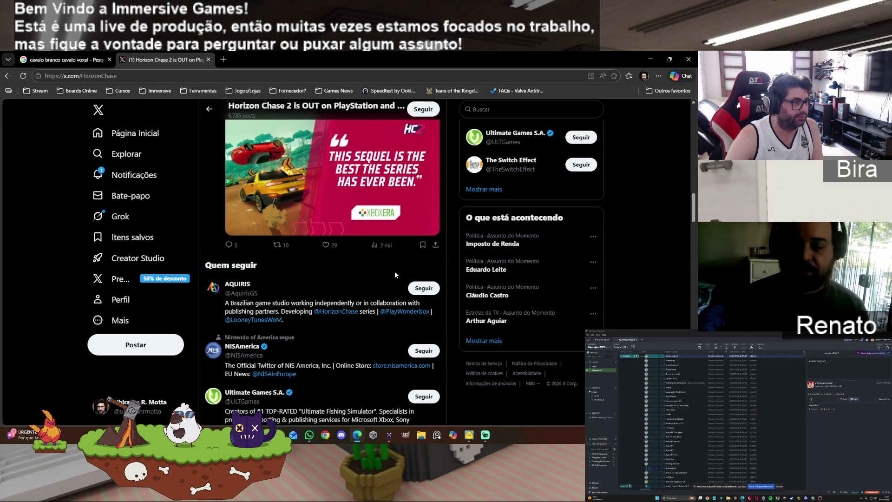
scroll(394, 272, down, 5)
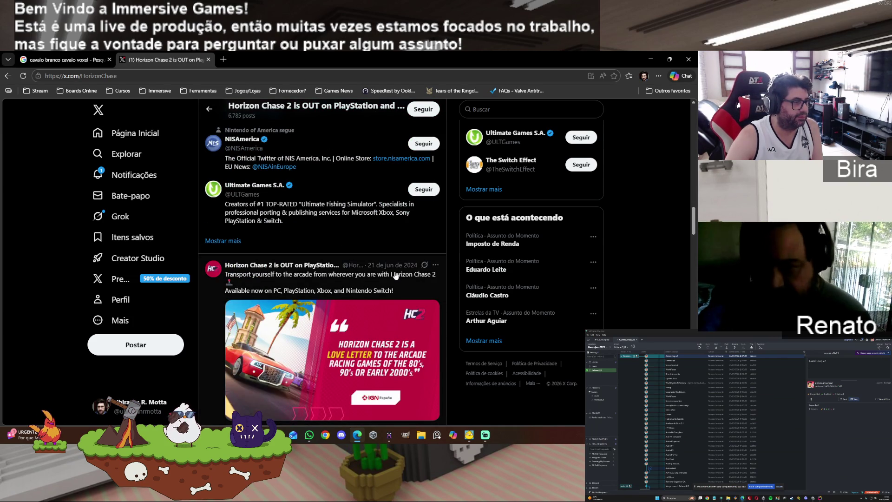
scroll(395, 275, down, 3)
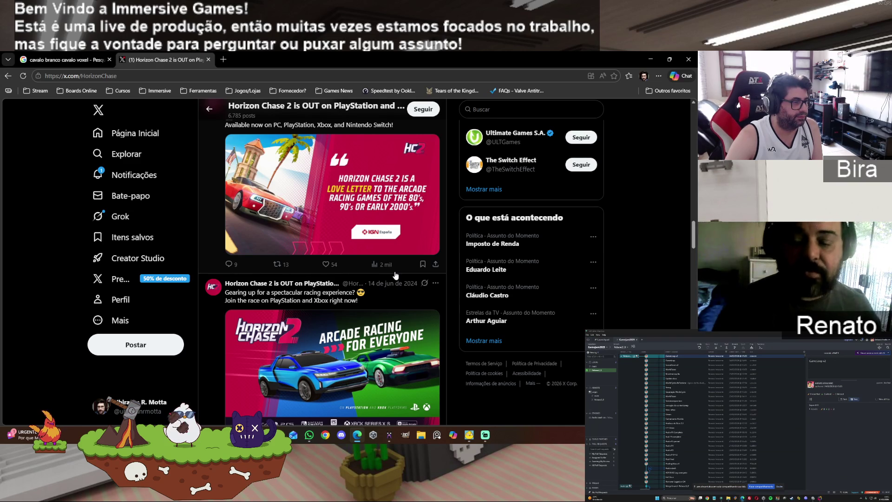
scroll(395, 275, down, 4)
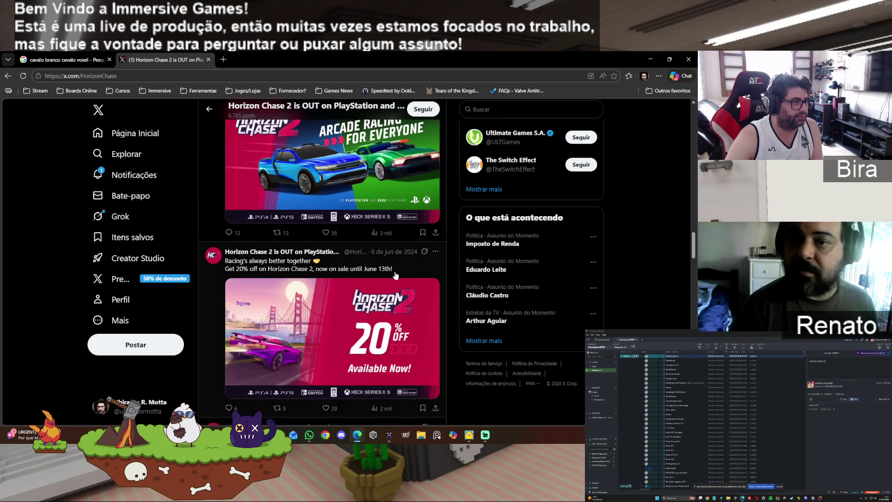
scroll(396, 275, down, 4)
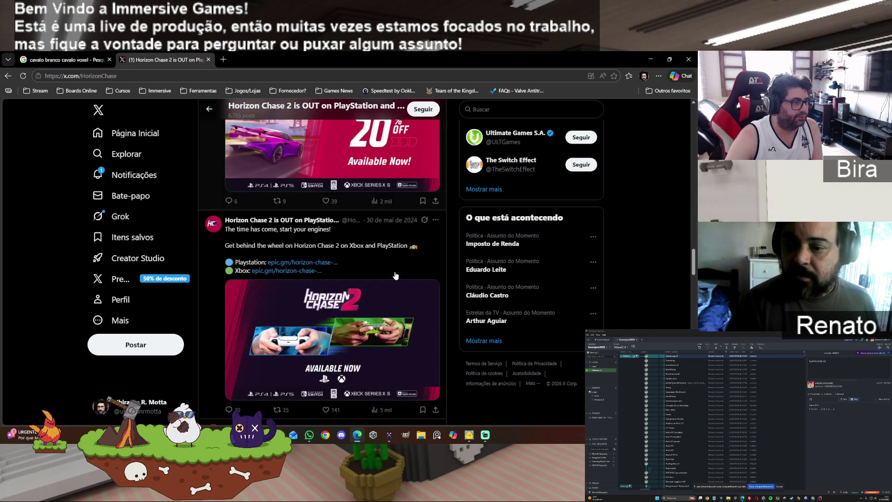
scroll(395, 275, down, 3)
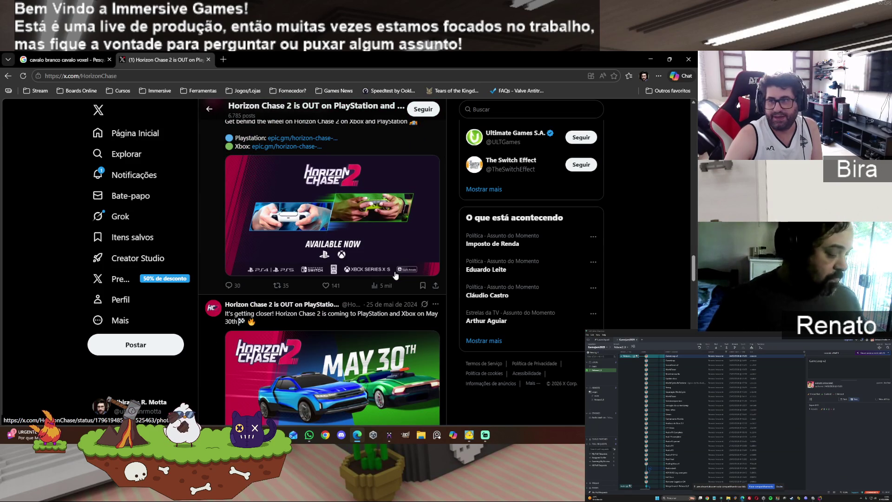
scroll(395, 276, down, 6)
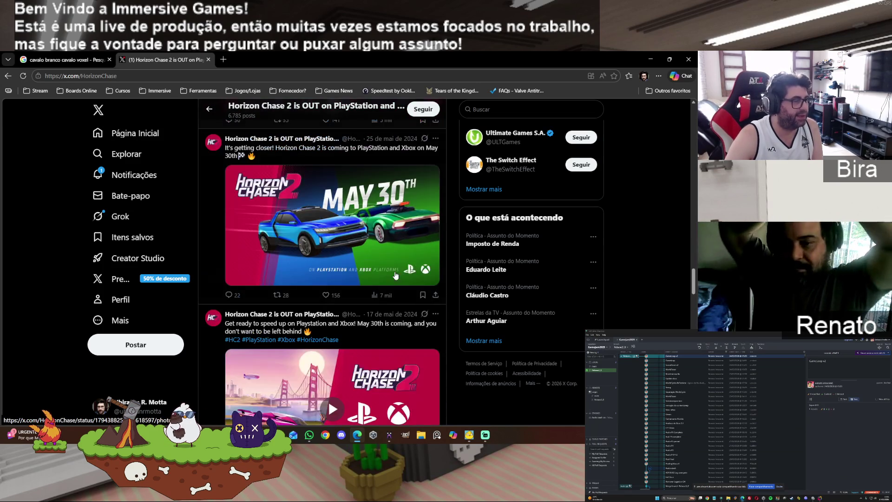
scroll(405, 265, down, 3)
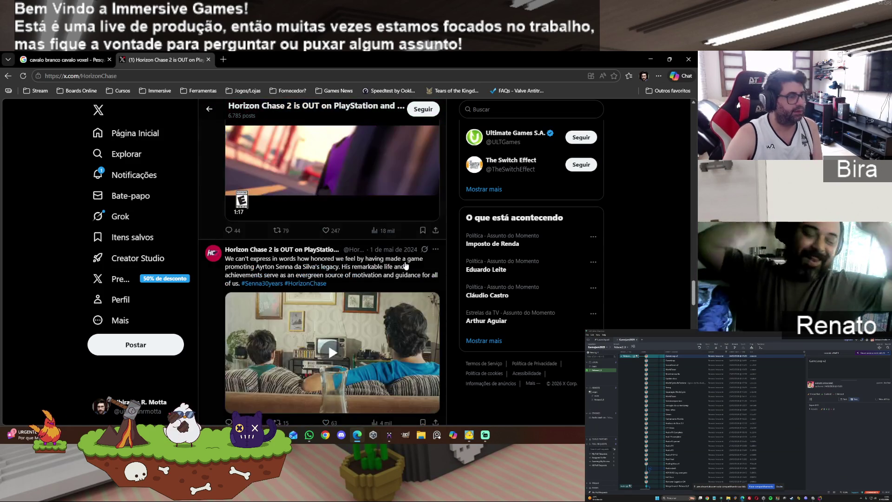